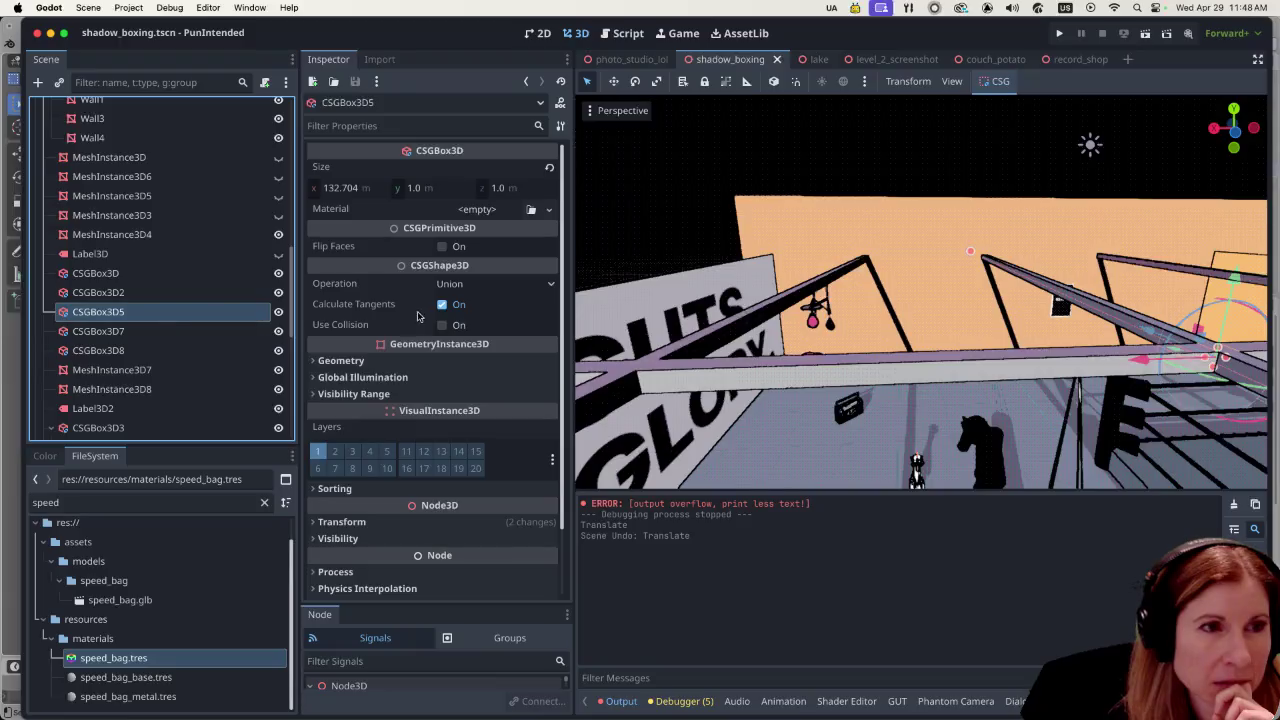
Step: Check CSGBox3D5's Geometry Cast Shadow setting, then orbit the view toward the ring and wall
{"action": "scroll", "coordinate": [422, 317], "scroll_direction": "down", "scroll_amount": 2}
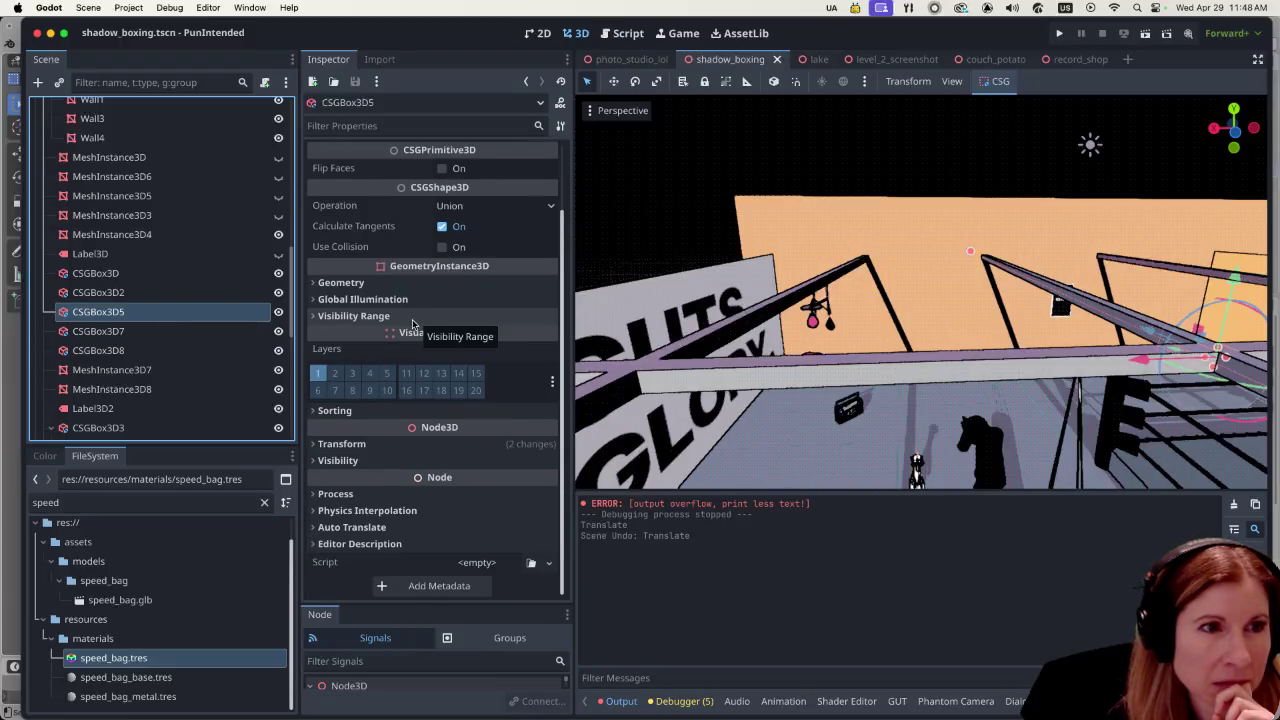
{"action": "left_click", "coordinate": [313, 284]}
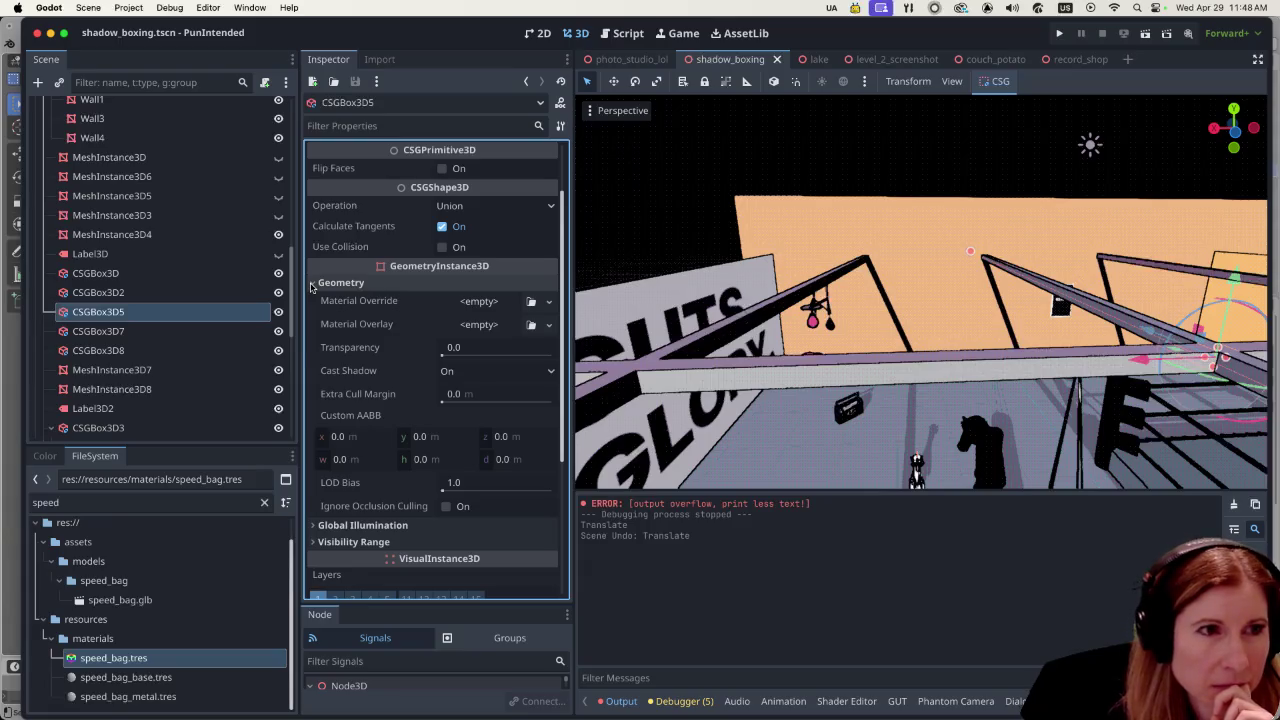
{"action": "left_click", "coordinate": [312, 283]}
{"action": "left_click", "coordinate": [312, 444]}
{"action": "left_click", "coordinate": [312, 444]}
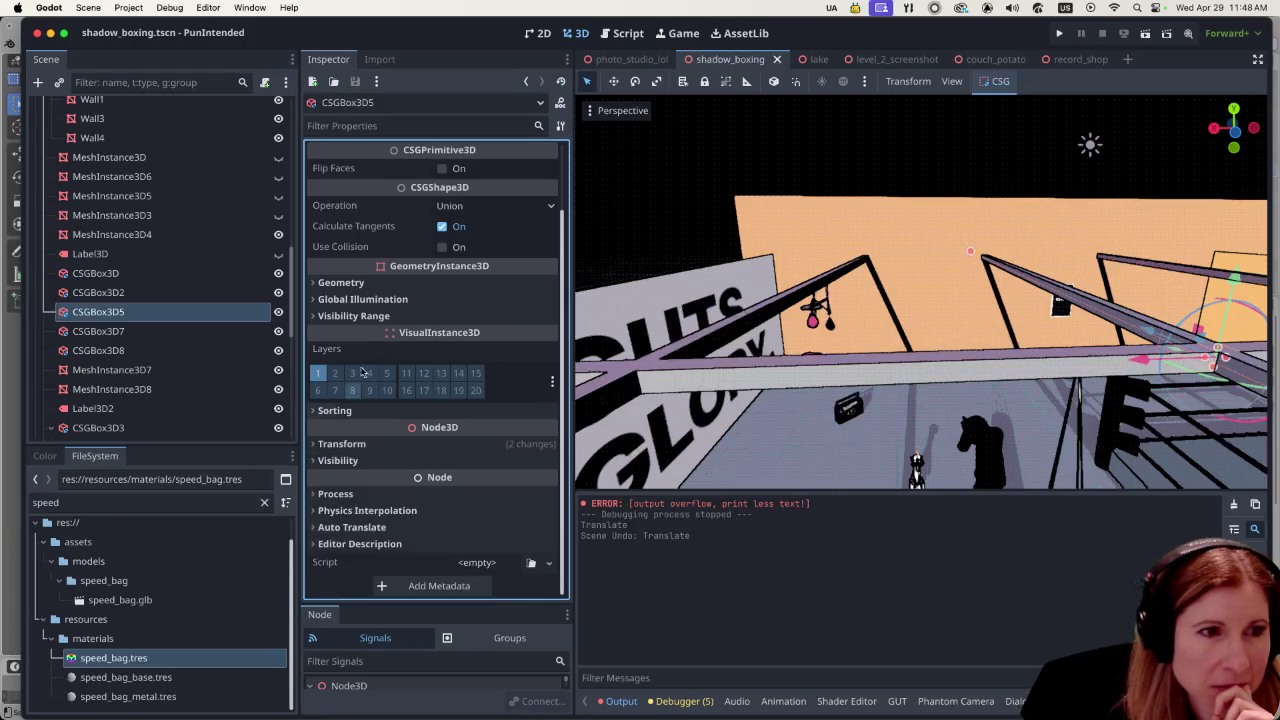
{"action": "left_click", "coordinate": [318, 283]}
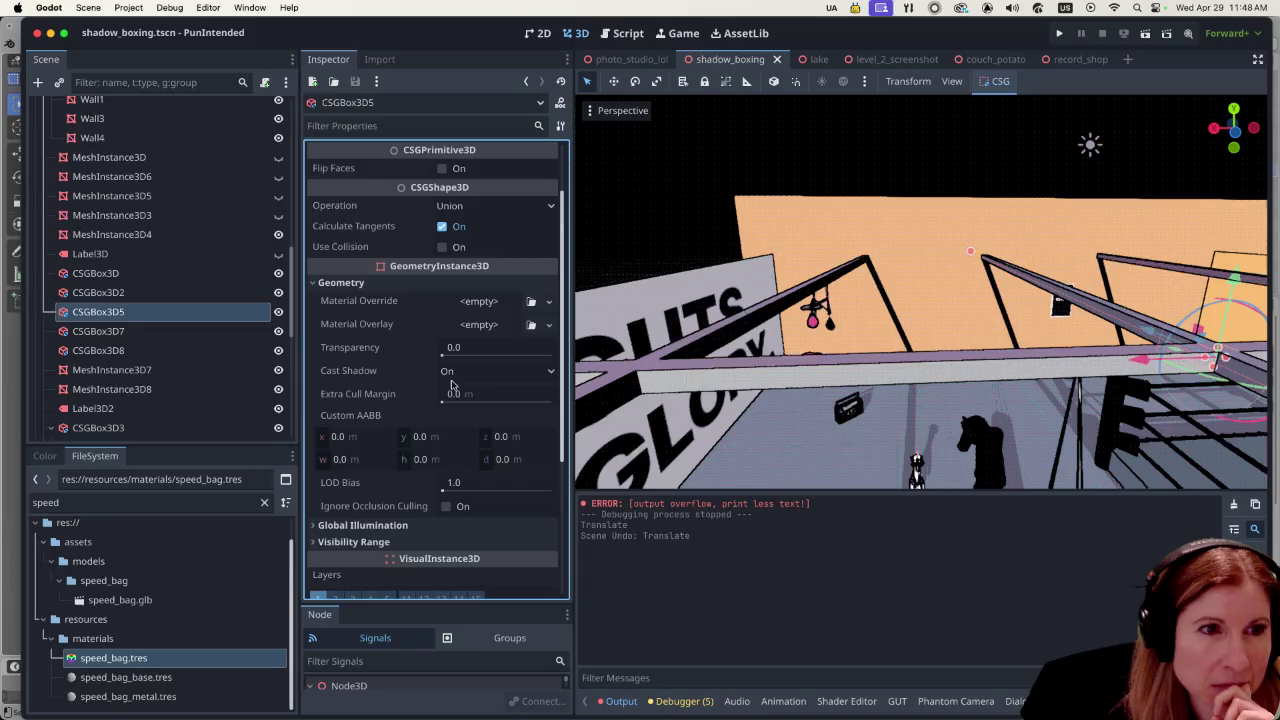
{"action": "scroll", "coordinate": [451, 385], "scroll_direction": "down", "scroll_amount": 5}
{"action": "scroll", "coordinate": [449, 380], "scroll_direction": "up", "scroll_amount": 6}
{"action": "scroll", "coordinate": [448, 375], "scroll_direction": "up", "scroll_amount": 2}
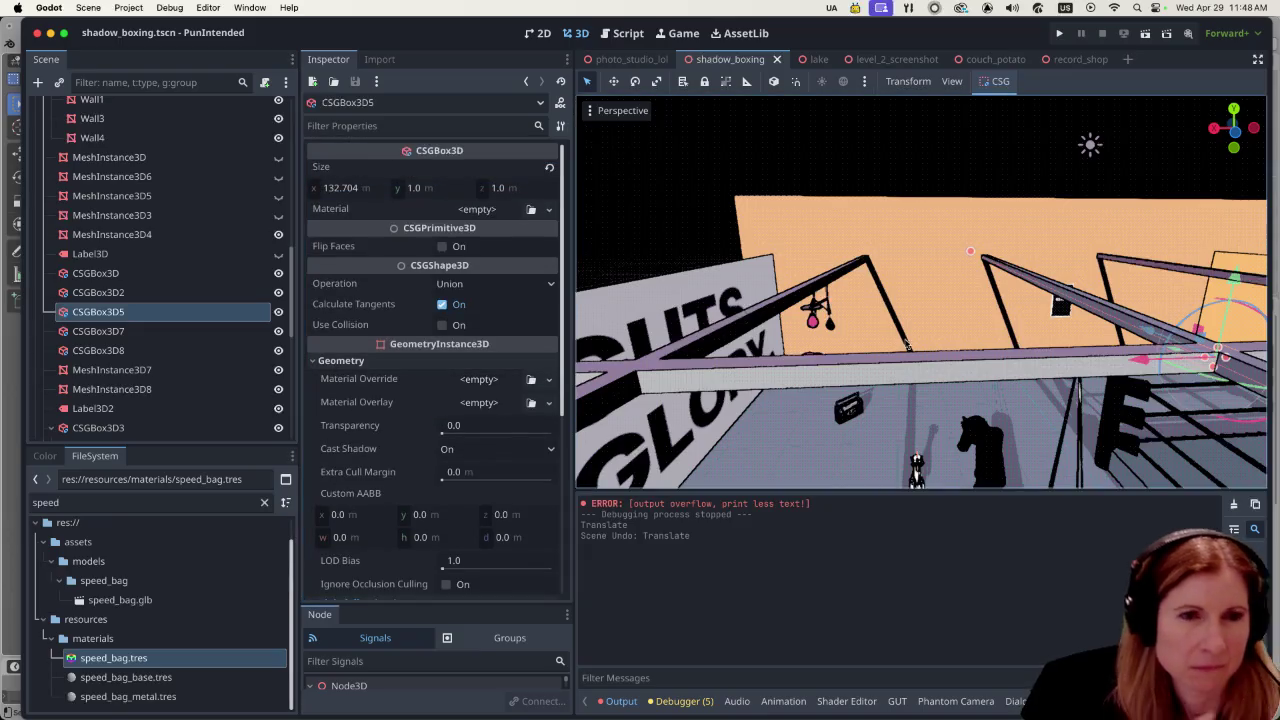
{"action": "left_click_drag", "start_coordinate": [1006, 363], "coordinate": [660, 350]}
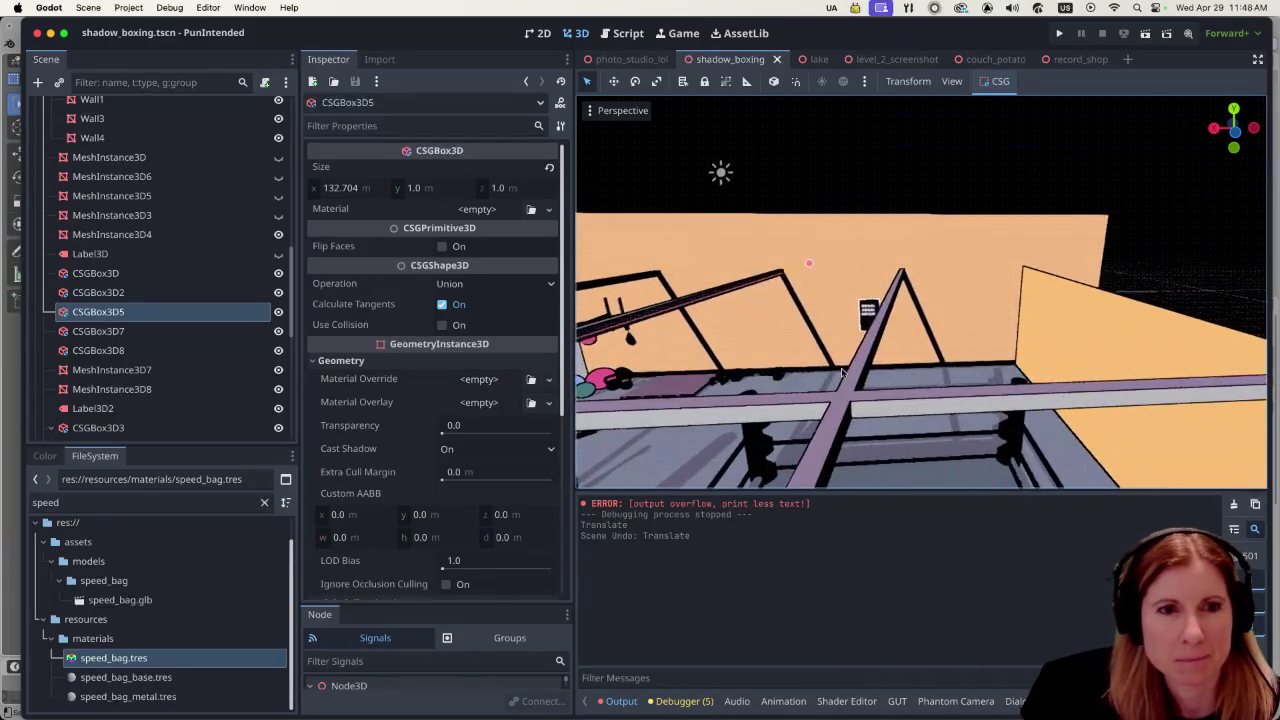
{"action": "left_click", "coordinate": [171, 296]}
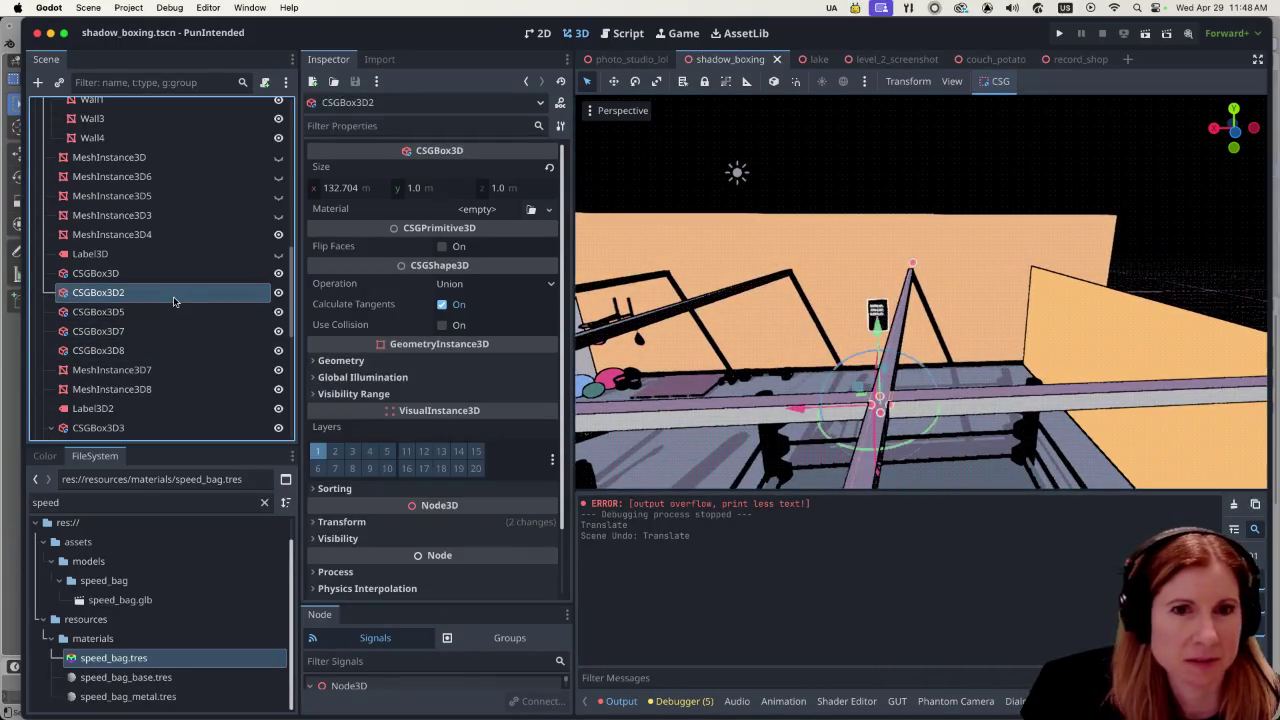
{"action": "left_click", "coordinate": [1139, 336]}
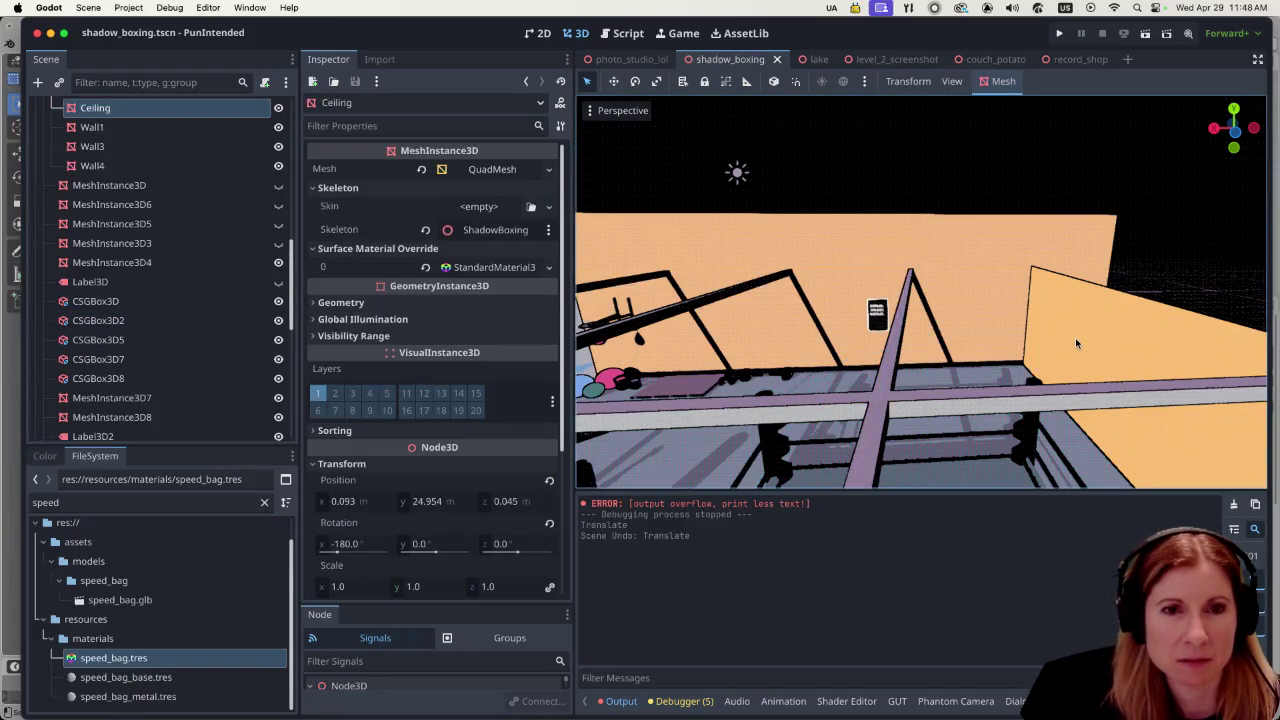
{"action": "left_click", "coordinate": [155, 360]}
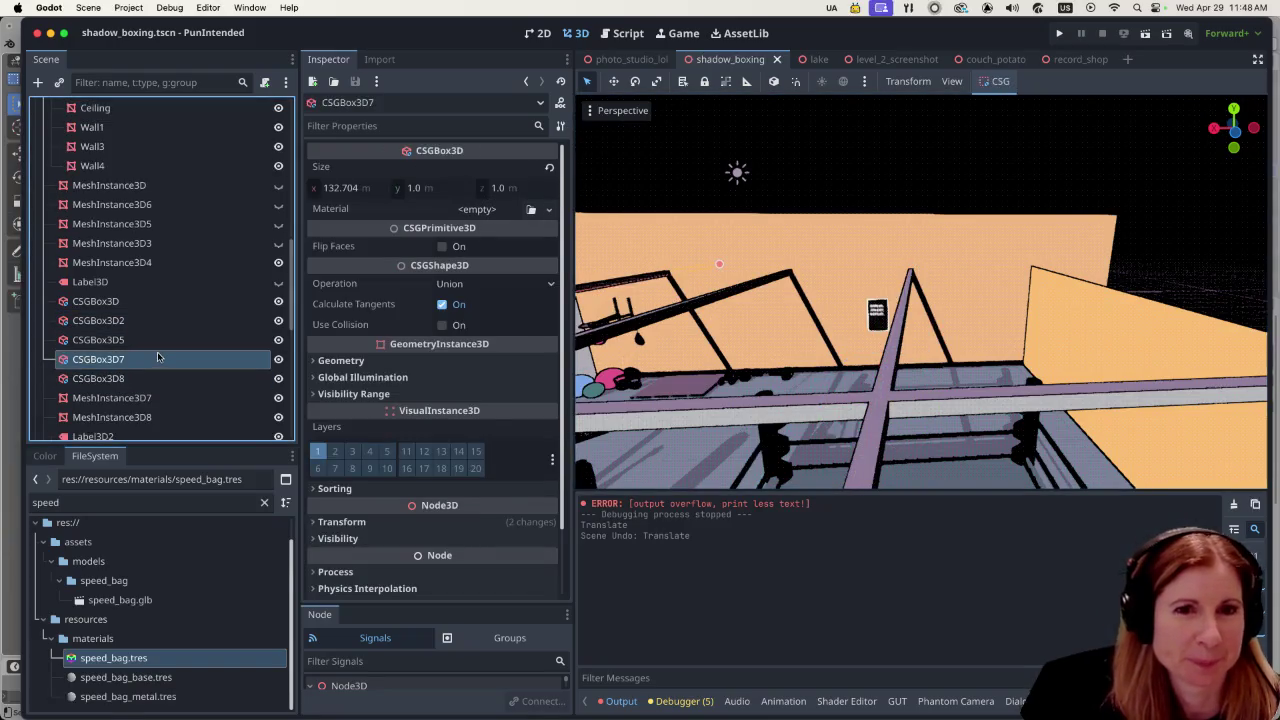
{"action": "key", "text": "f"}
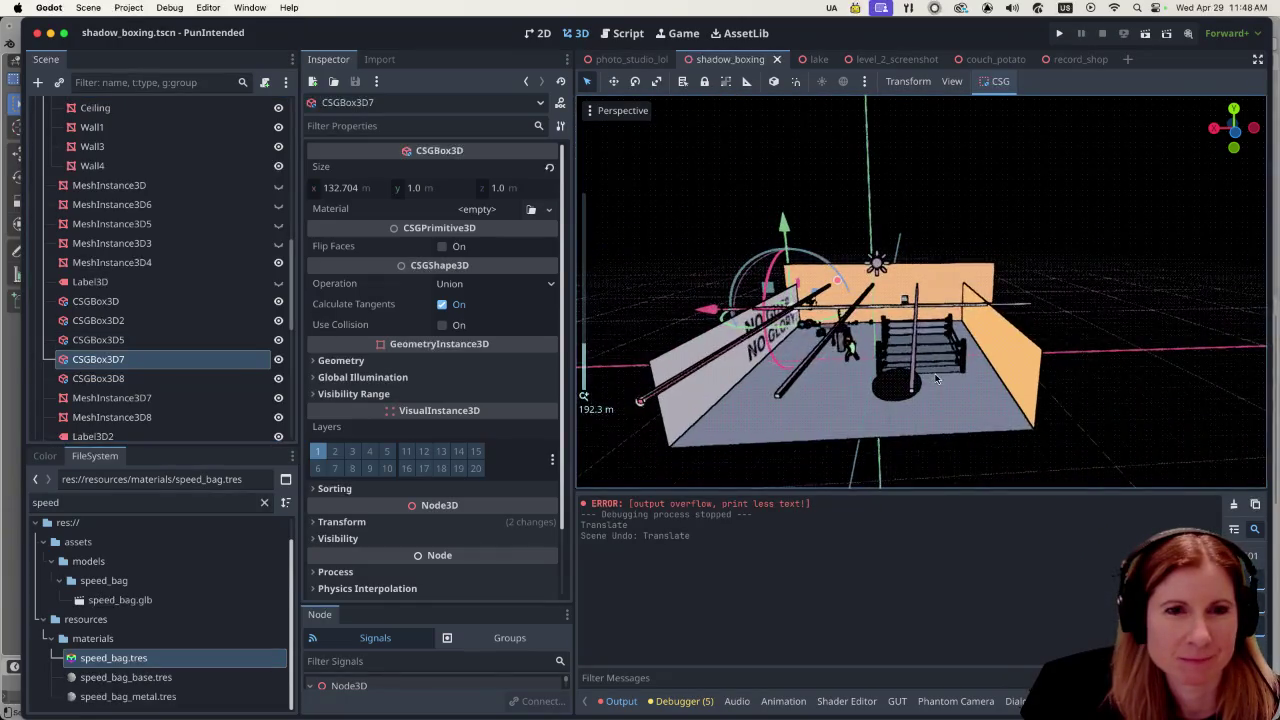
{"action": "left_click", "coordinate": [155, 341]}
{"action": "left_click", "coordinate": [157, 322]}
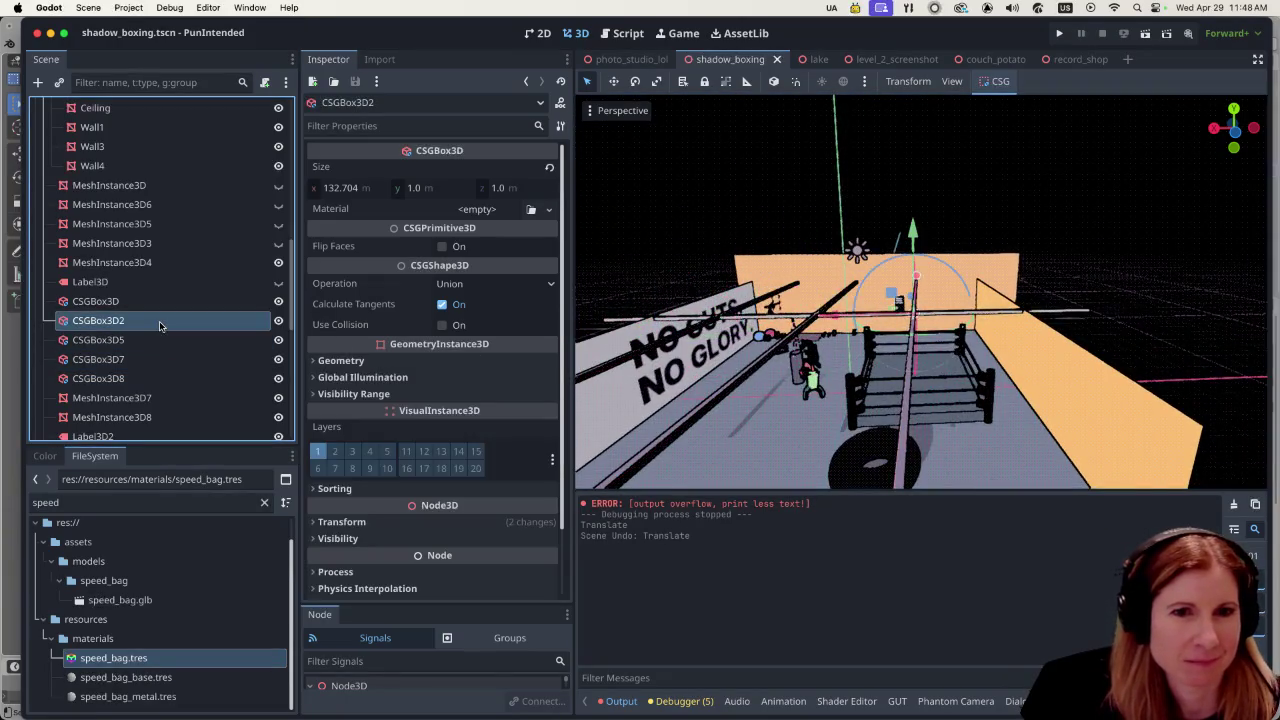
{"action": "left_click", "coordinate": [131, 299]}
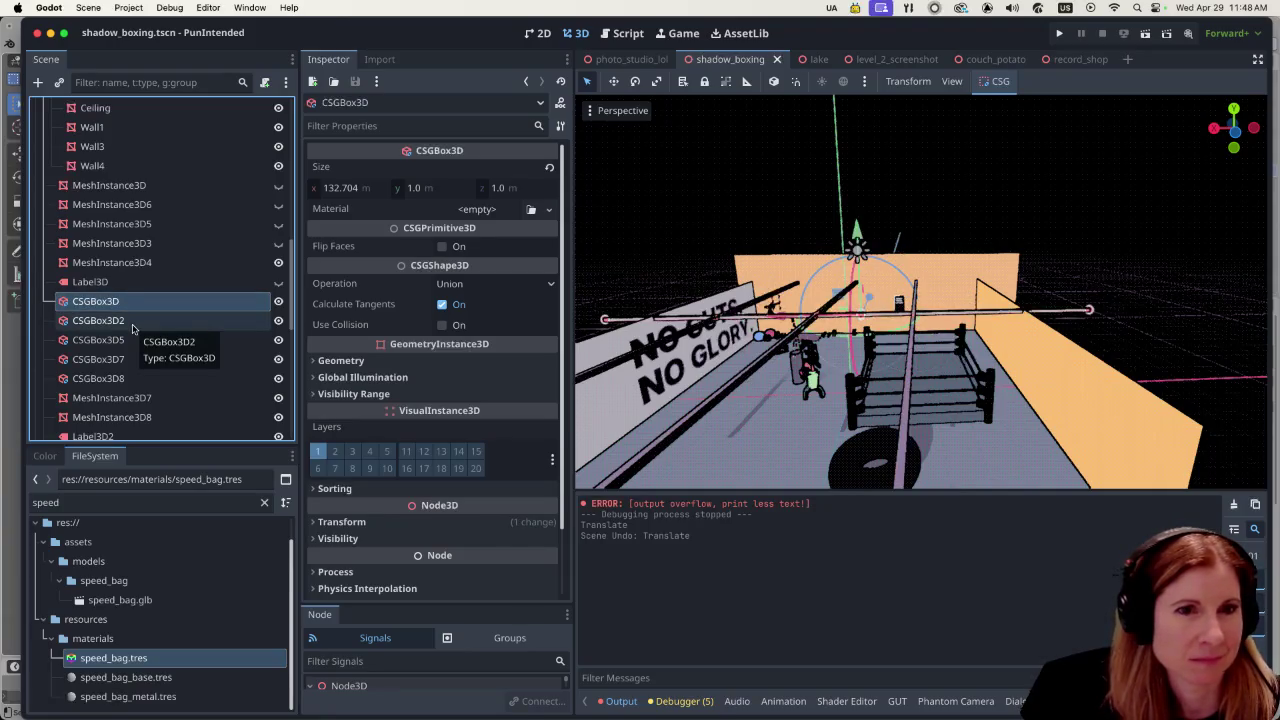
{"action": "left_click_drag", "start_coordinate": [857, 238], "coordinate": [851, 220]}
{"action": "key", "text": "super+z"}
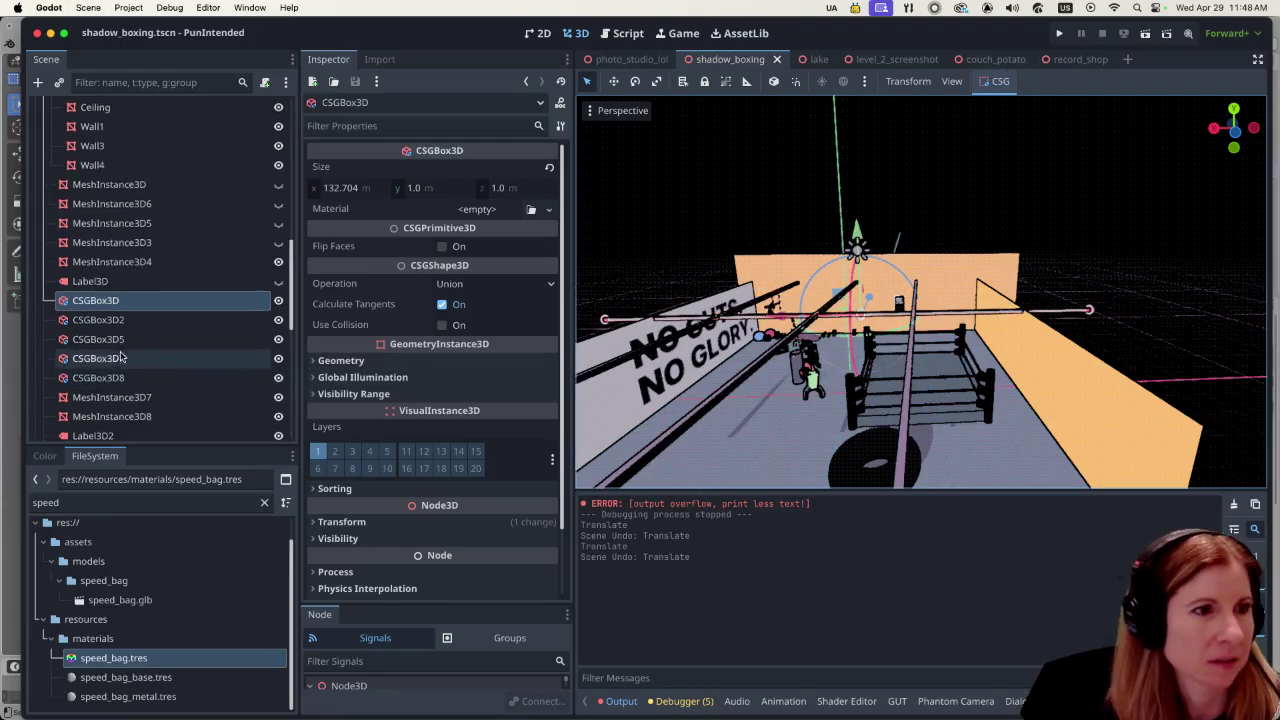
{"action": "scroll", "coordinate": [120, 357], "scroll_direction": "down", "scroll_amount": 2}
{"action": "left_click", "coordinate": [134, 430]}
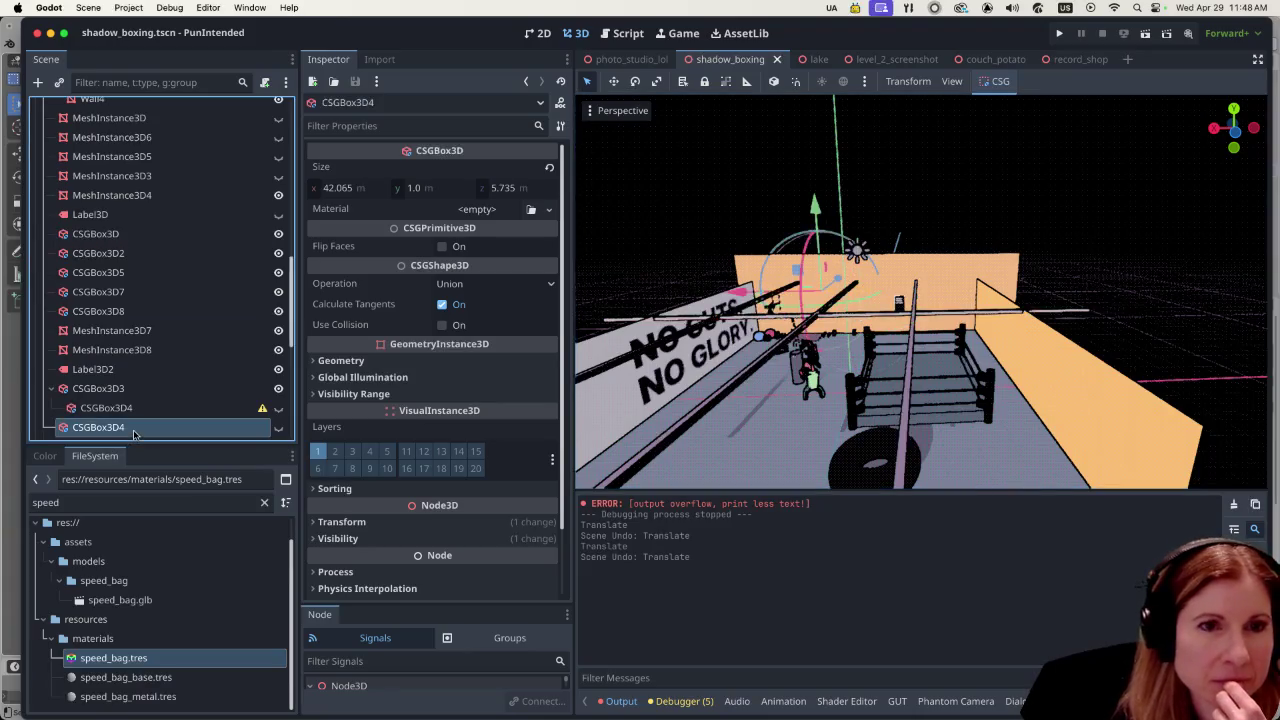
Step: Select the CSGBox3D, CSGBox3D2, CSGBox3D5, CSGBox3D7 and CSGBox3D8 bars in turn
{"action": "scroll", "coordinate": [155, 344], "scroll_direction": "up", "scroll_amount": 3}
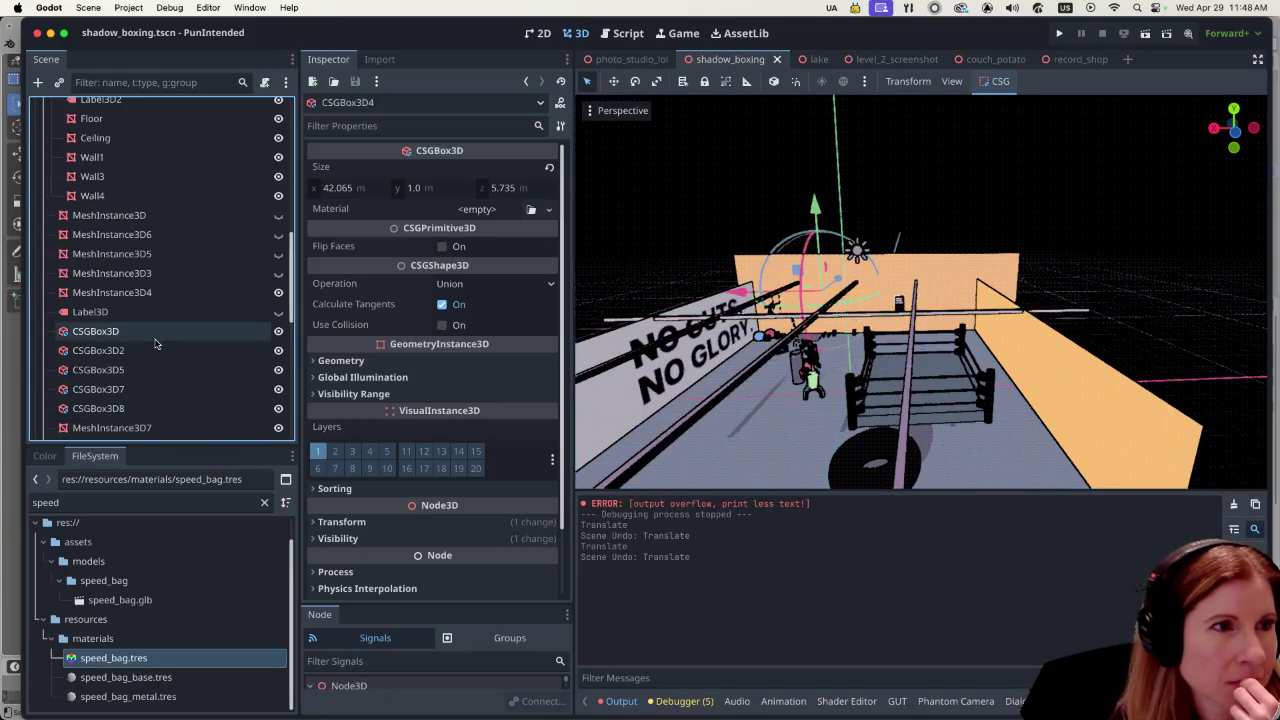
{"action": "scroll", "coordinate": [155, 344], "scroll_direction": "up", "scroll_amount": 10}
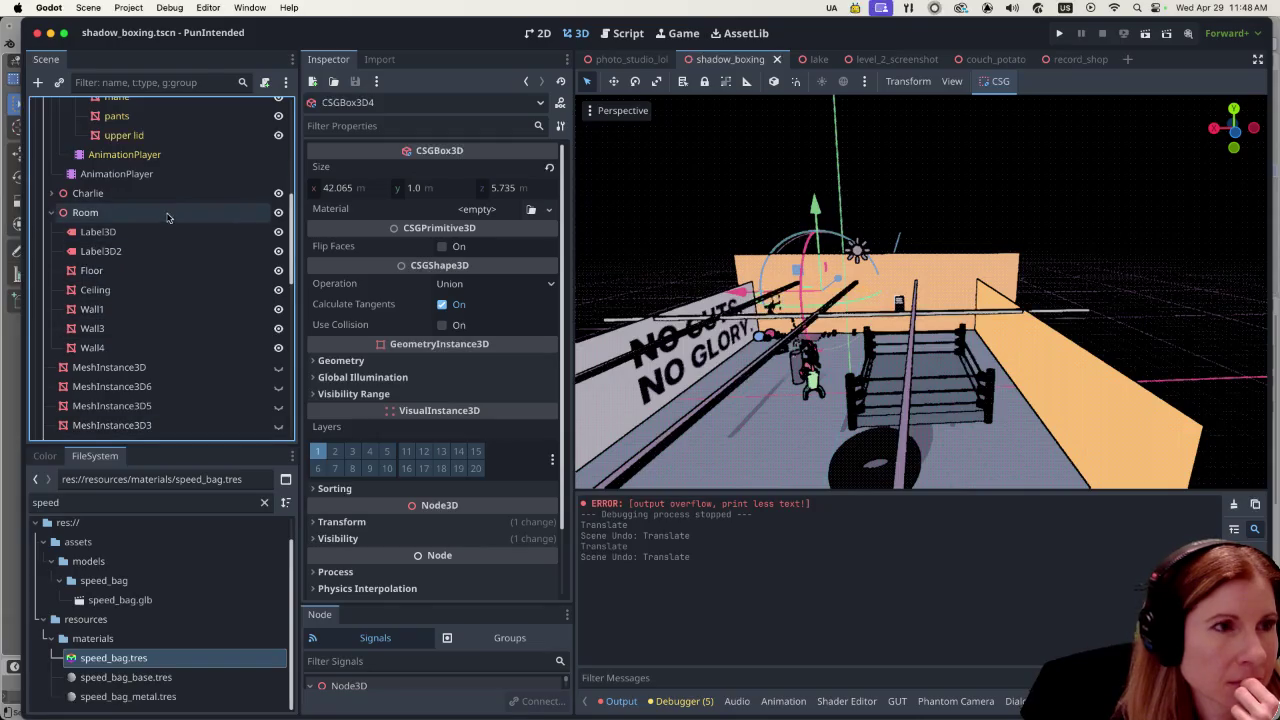
{"action": "scroll", "coordinate": [177, 238], "scroll_direction": "up", "scroll_amount": 6}
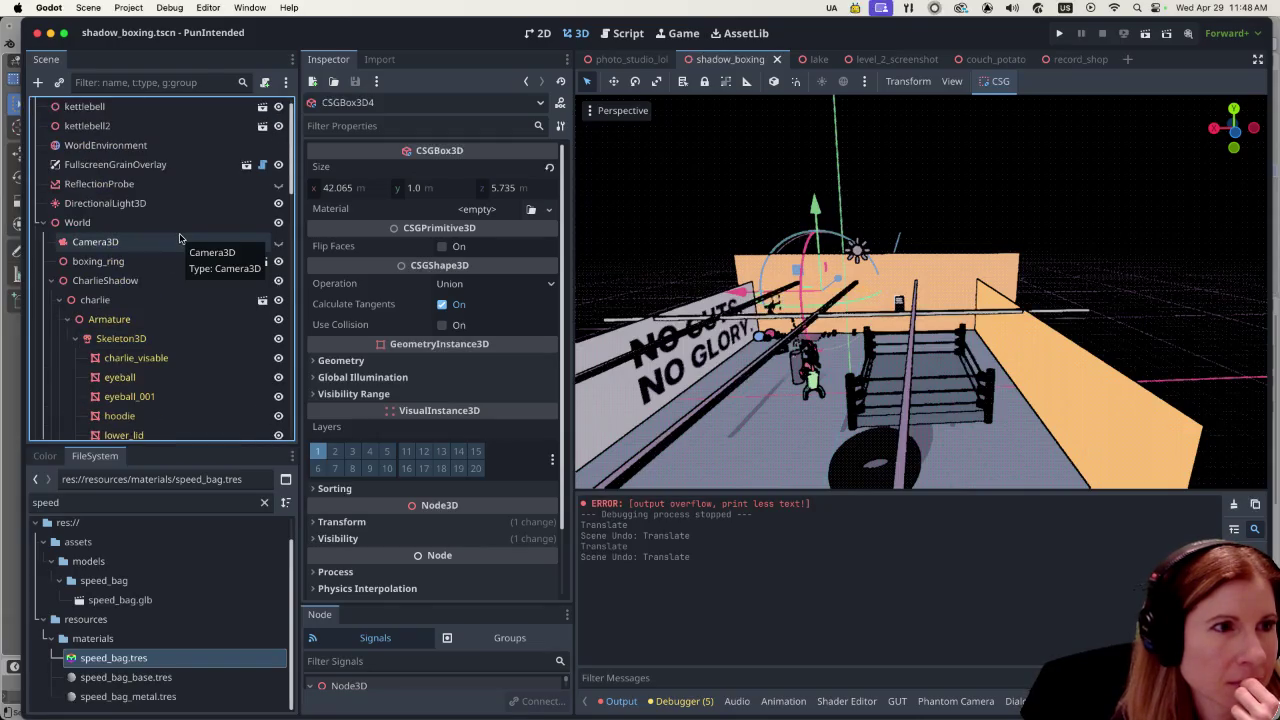
{"action": "scroll", "coordinate": [150, 188], "scroll_direction": "up", "scroll_amount": 1}
{"action": "scroll", "coordinate": [146, 195], "scroll_direction": "down", "scroll_amount": 3}
{"action": "scroll", "coordinate": [146, 195], "scroll_direction": "down", "scroll_amount": 12}
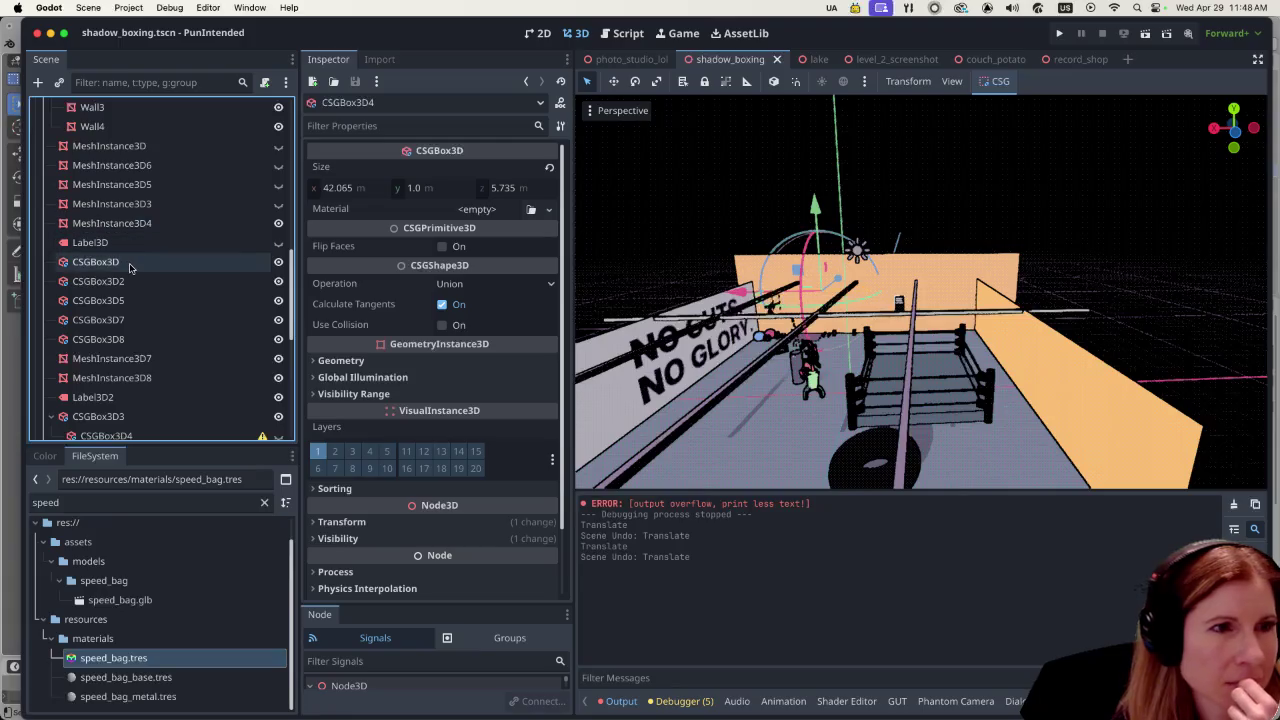
{"action": "left_click", "coordinate": [129, 264]}
{"action": "left_click", "coordinate": [130, 281]}
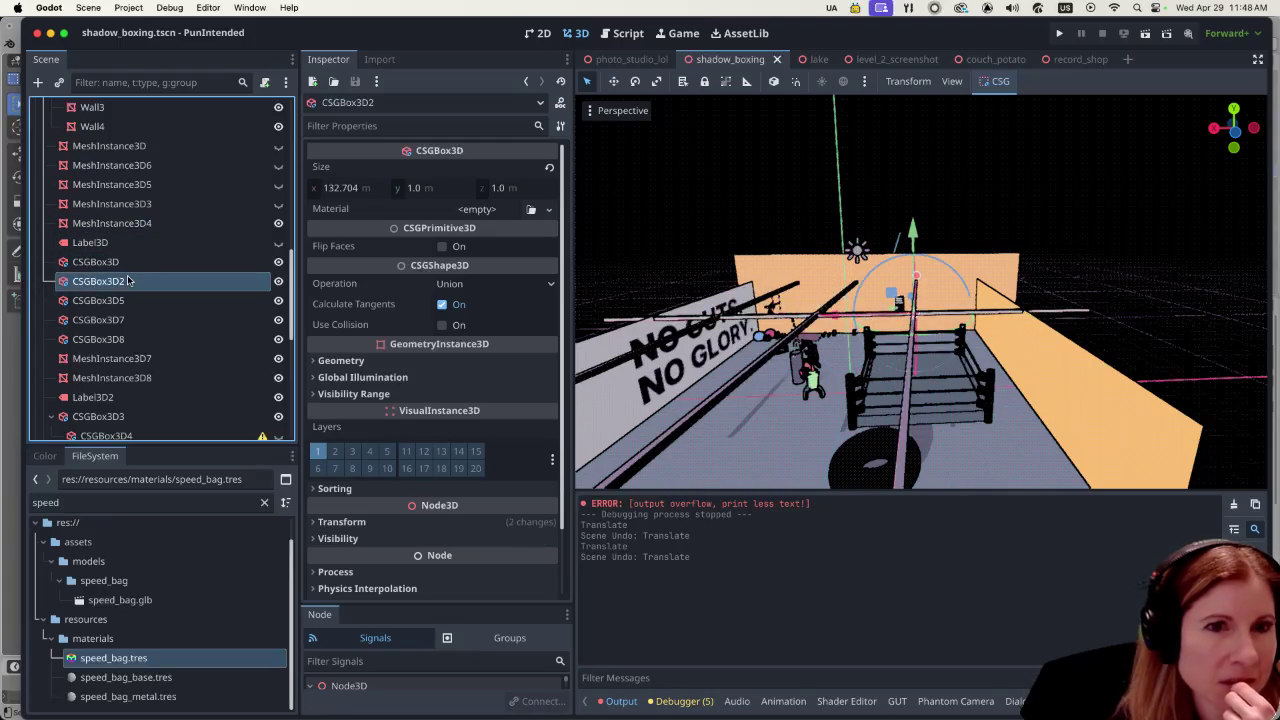
{"action": "left_click", "coordinate": [127, 301]}
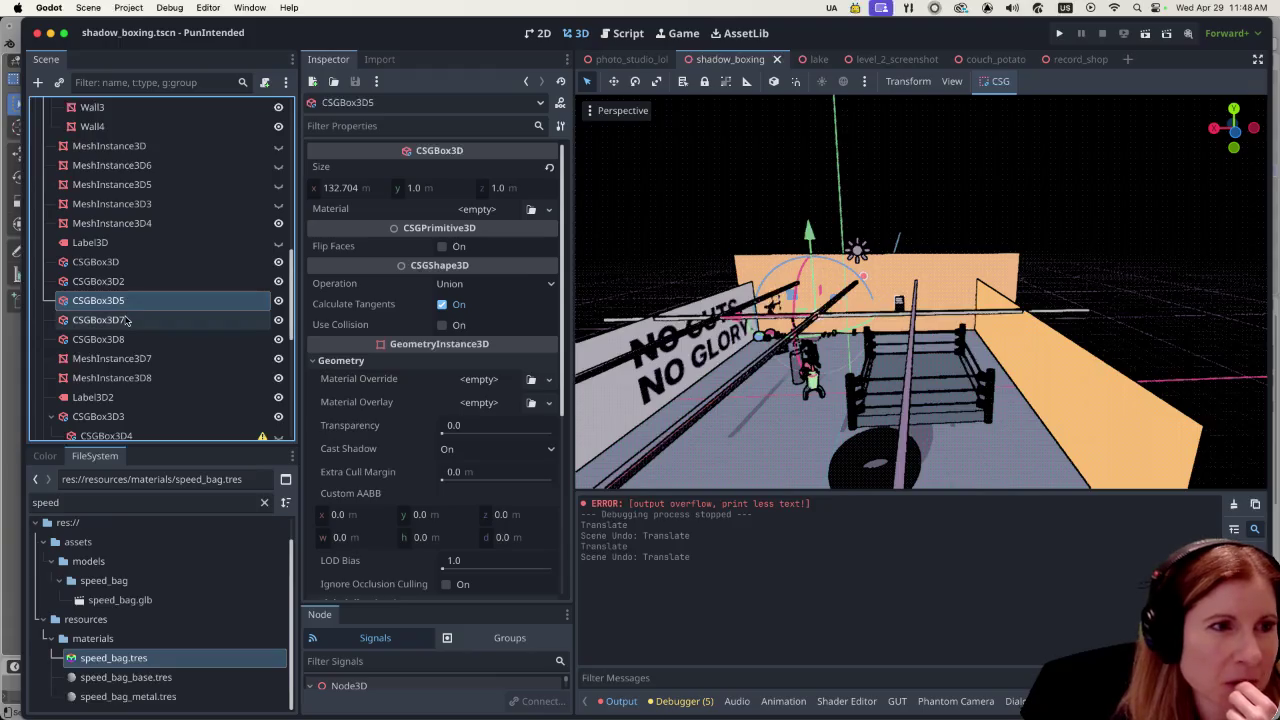
{"action": "left_click", "coordinate": [120, 320]}
{"action": "left_click", "coordinate": [118, 339]}
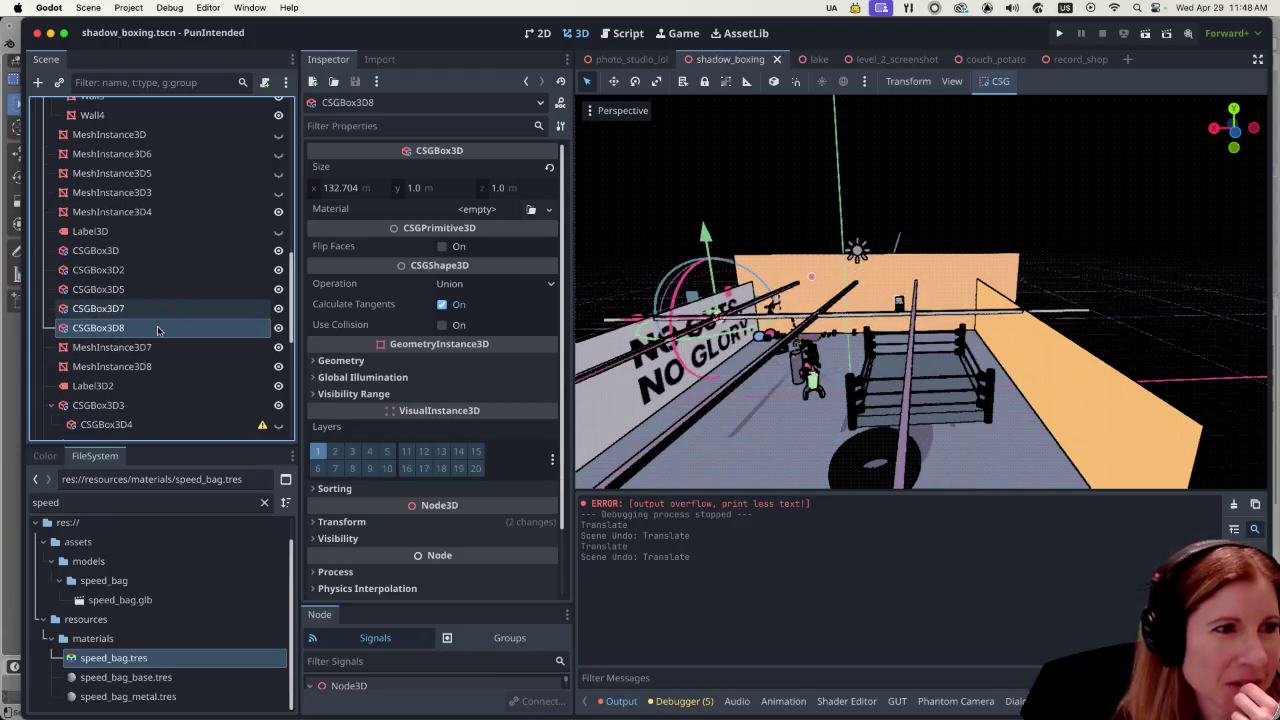
Step: Inspect the CSGBox3D3 wall piece and the CSGBox3D4 box
{"action": "scroll", "coordinate": [155, 330], "scroll_direction": "down", "scroll_amount": 3}
{"action": "left_click", "coordinate": [132, 358]}
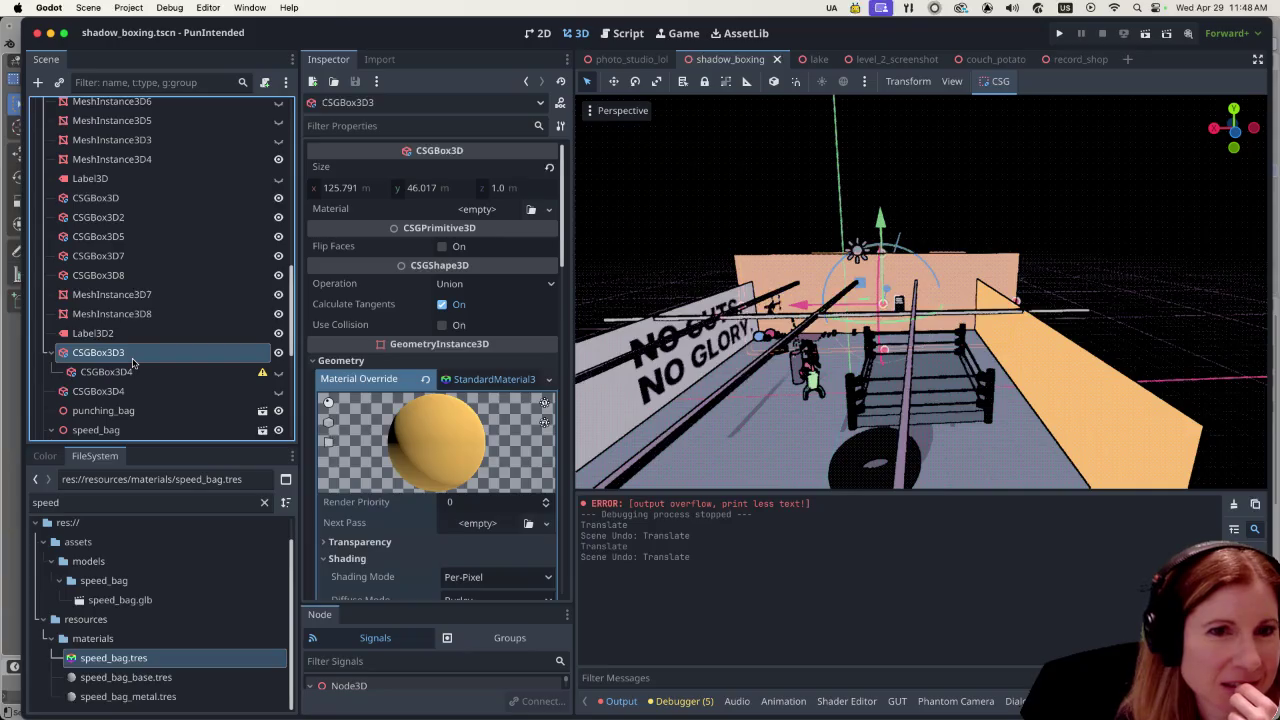
{"action": "scroll", "coordinate": [133, 365], "scroll_direction": "down", "scroll_amount": 1}
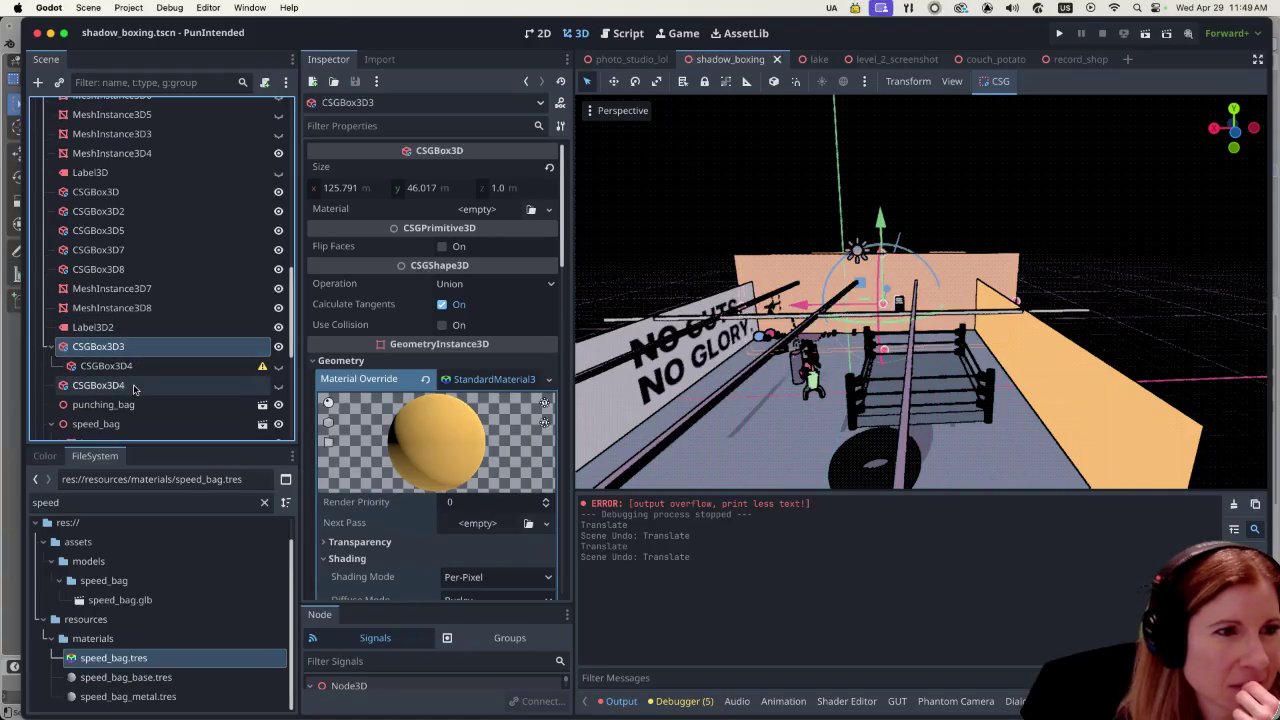
{"action": "left_click", "coordinate": [133, 386]}
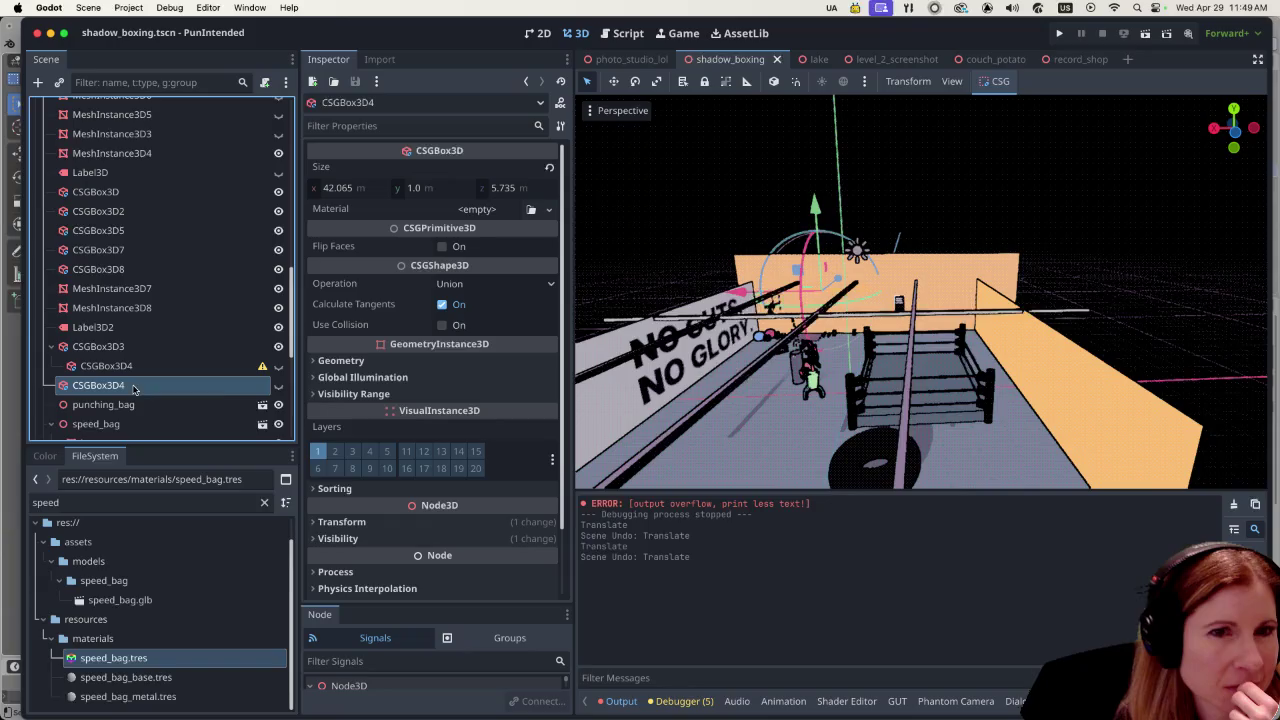
Step: Collapse the speed_bag node's children and select MeshInstance3D4
{"action": "scroll", "coordinate": [133, 386], "scroll_direction": "down", "scroll_amount": 8}
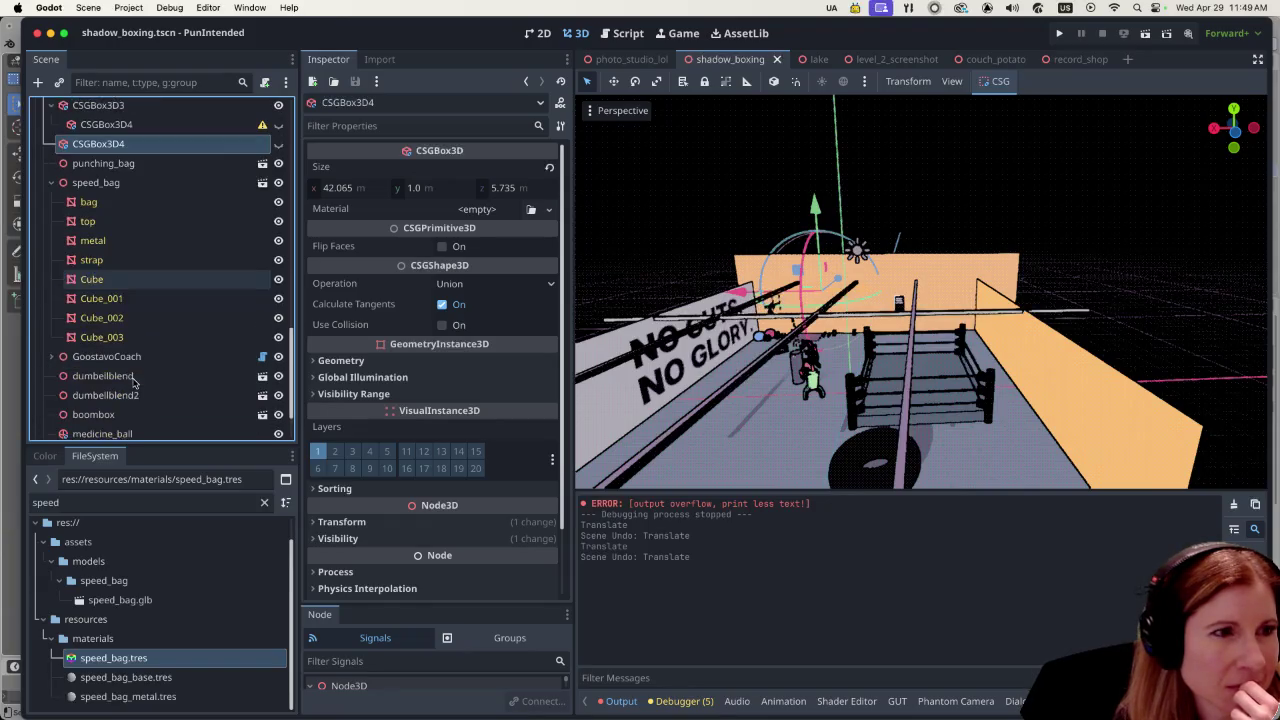
{"action": "scroll", "coordinate": [133, 383], "scroll_direction": "down", "scroll_amount": 1}
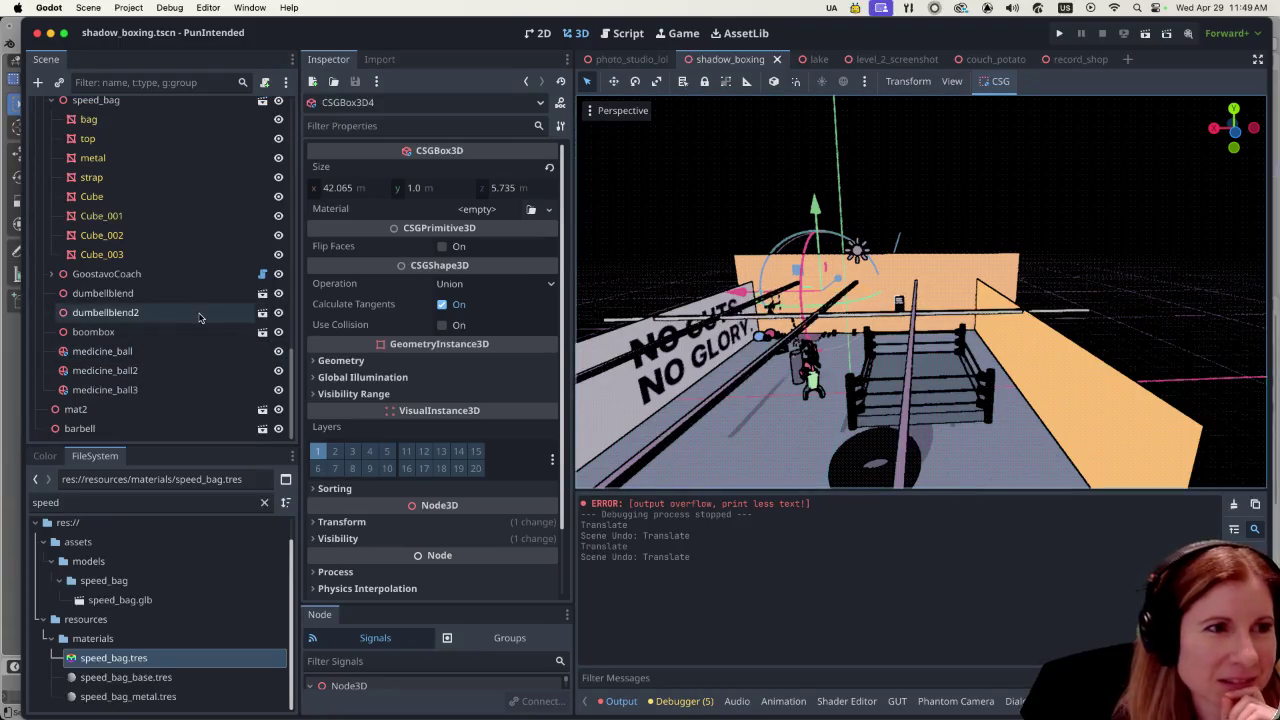
{"action": "scroll", "coordinate": [180, 305], "scroll_direction": "up", "scroll_amount": 5}
{"action": "left_click", "coordinate": [51, 273]}
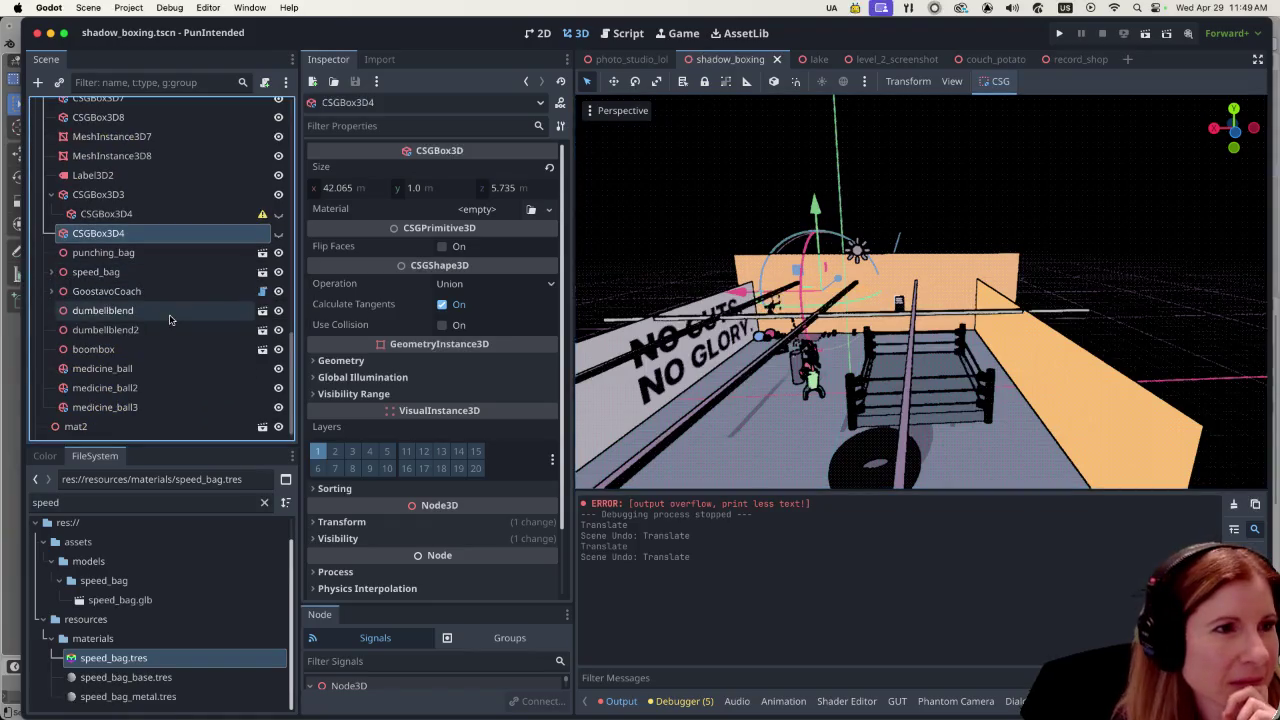
{"action": "scroll", "coordinate": [170, 320], "scroll_direction": "up", "scroll_amount": 5}
{"action": "left_click", "coordinate": [166, 186]}
{"action": "left_click", "coordinate": [165, 168]}
{"action": "left_click", "coordinate": [170, 147]}
{"action": "scroll", "coordinate": [160, 200], "scroll_direction": "up", "scroll_amount": 4}
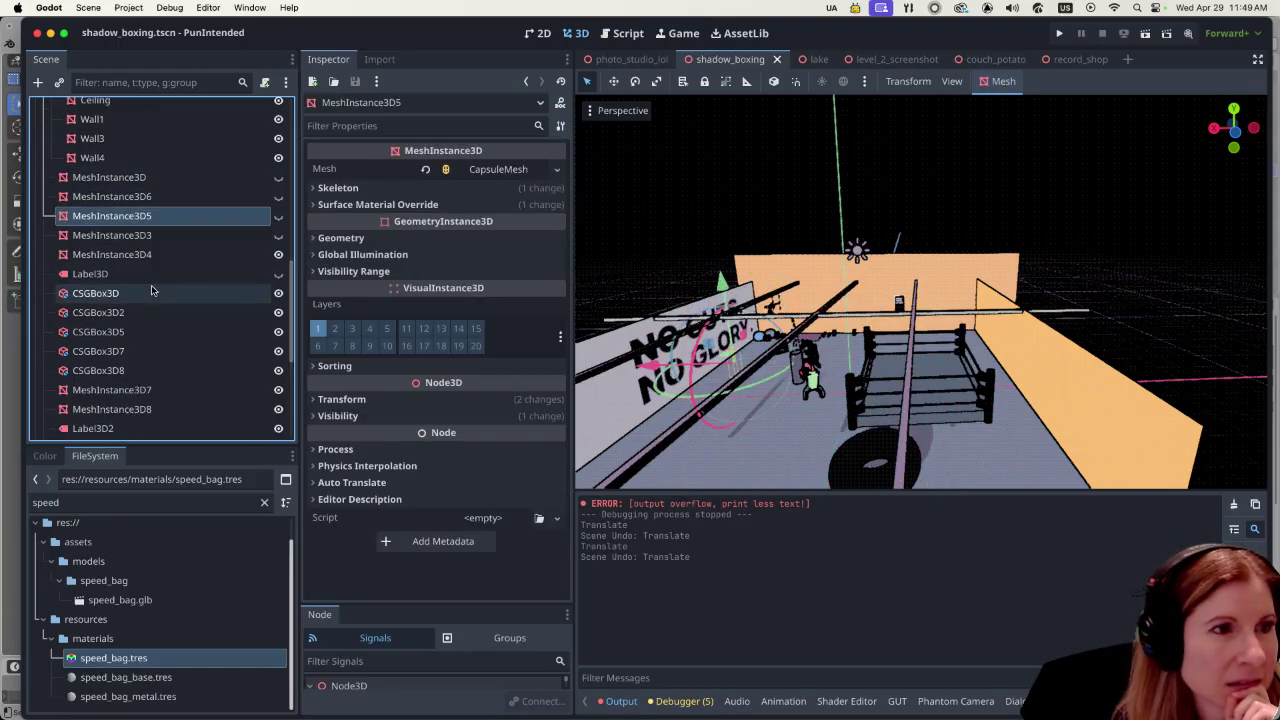
{"action": "left_click", "coordinate": [145, 271]}
{"action": "left_click", "coordinate": [147, 250]}
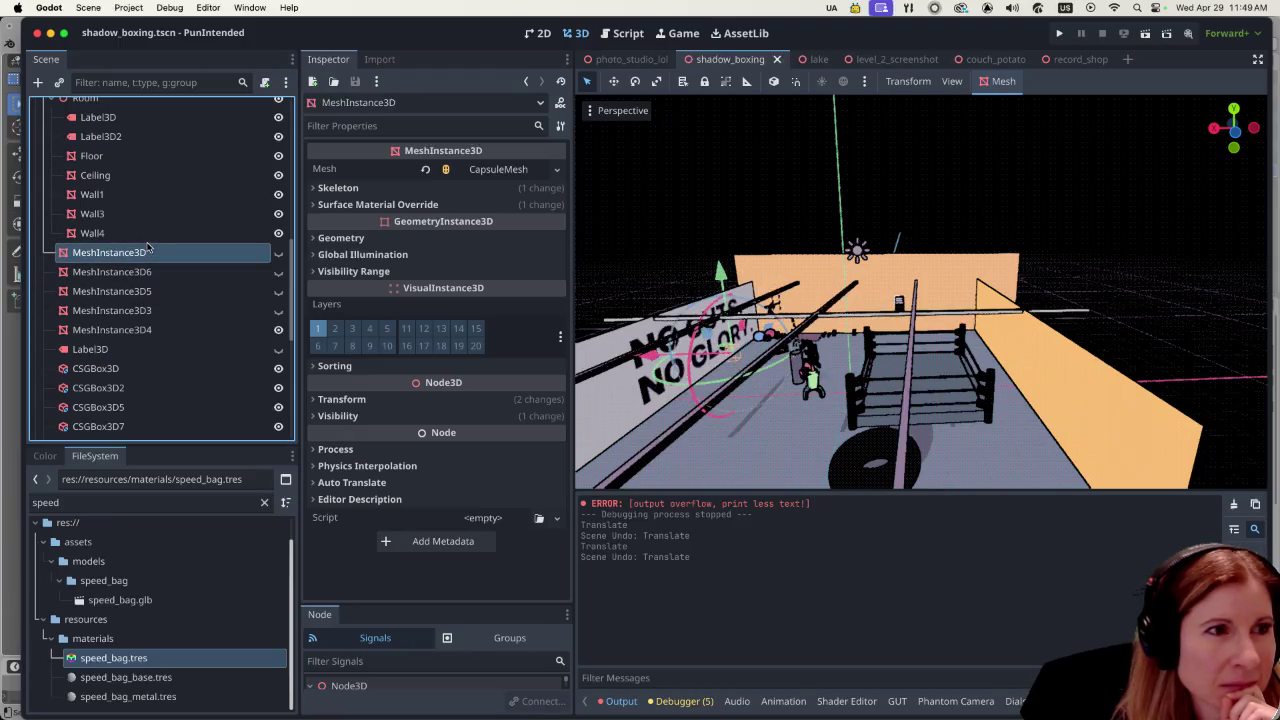
{"action": "scroll", "coordinate": [63, 275], "scroll_direction": "up", "scroll_amount": 5}
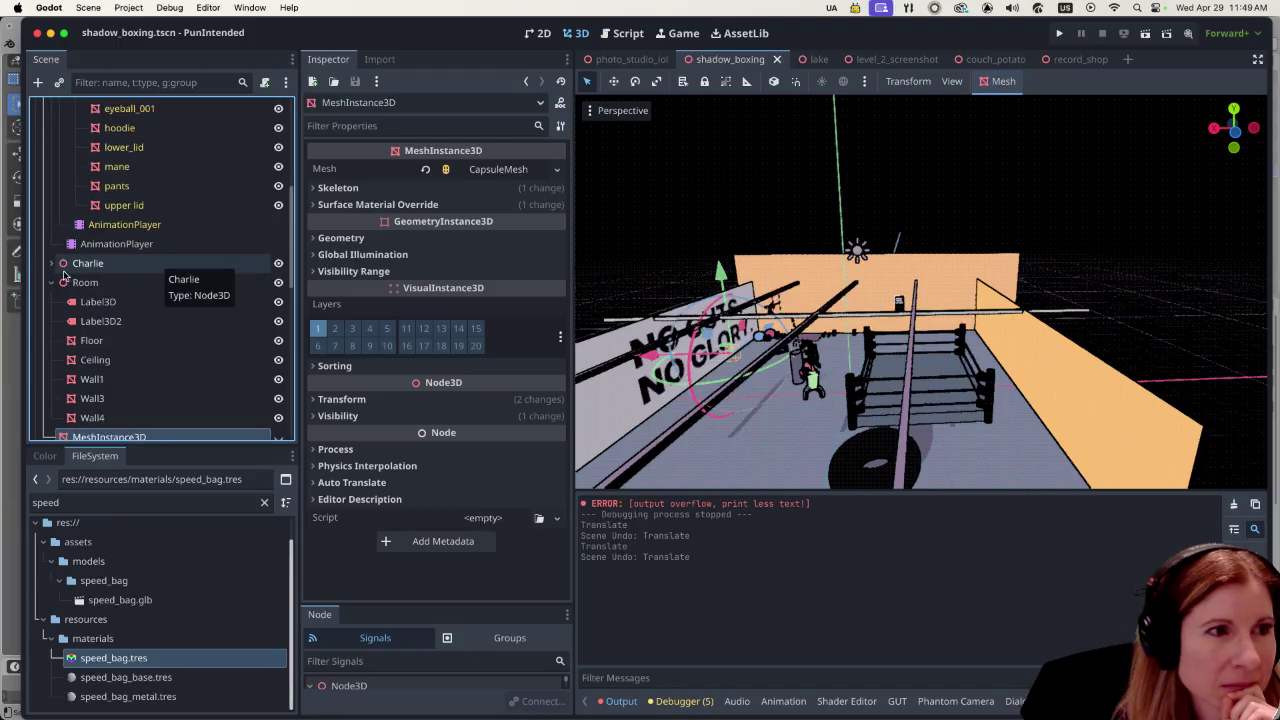
{"action": "scroll", "coordinate": [100, 310], "scroll_direction": "down", "scroll_amount": 1}
{"action": "left_click", "coordinate": [125, 368]}
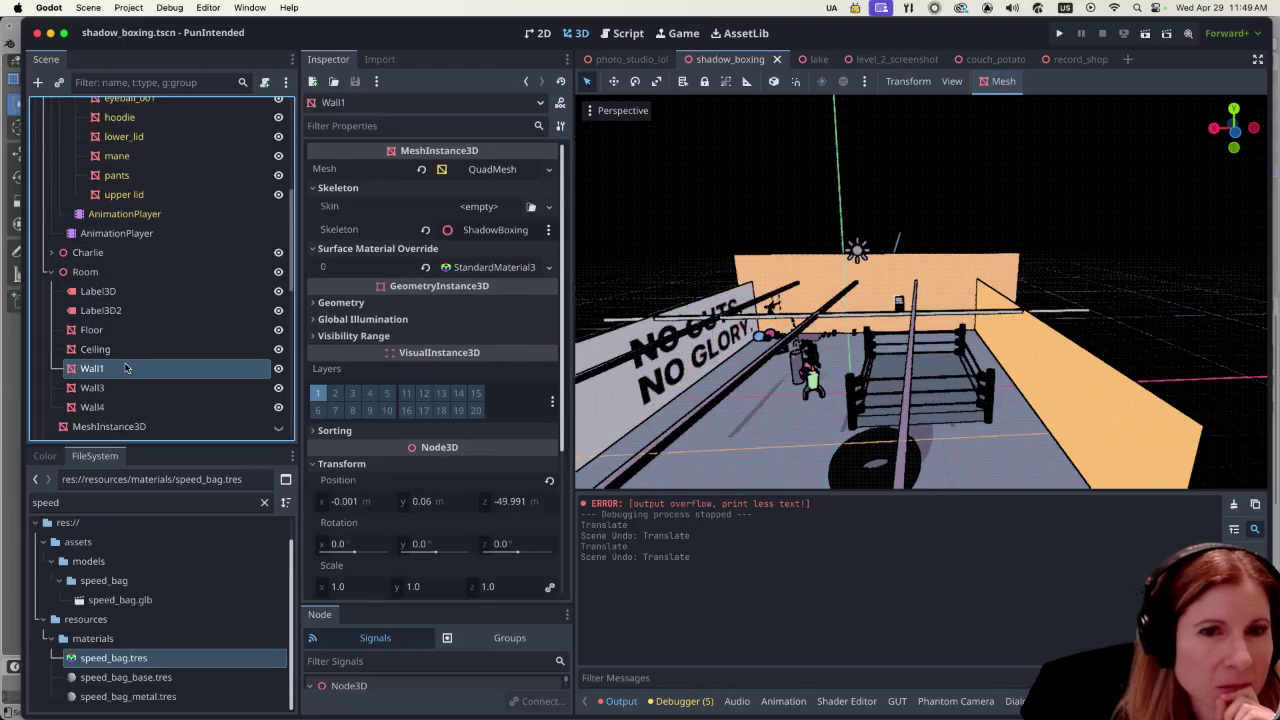
{"action": "left_click", "coordinate": [125, 388]}
{"action": "left_click", "coordinate": [122, 409]}
{"action": "left_click", "coordinate": [124, 389]}
{"action": "scroll", "coordinate": [165, 365], "scroll_direction": "down", "scroll_amount": 3}
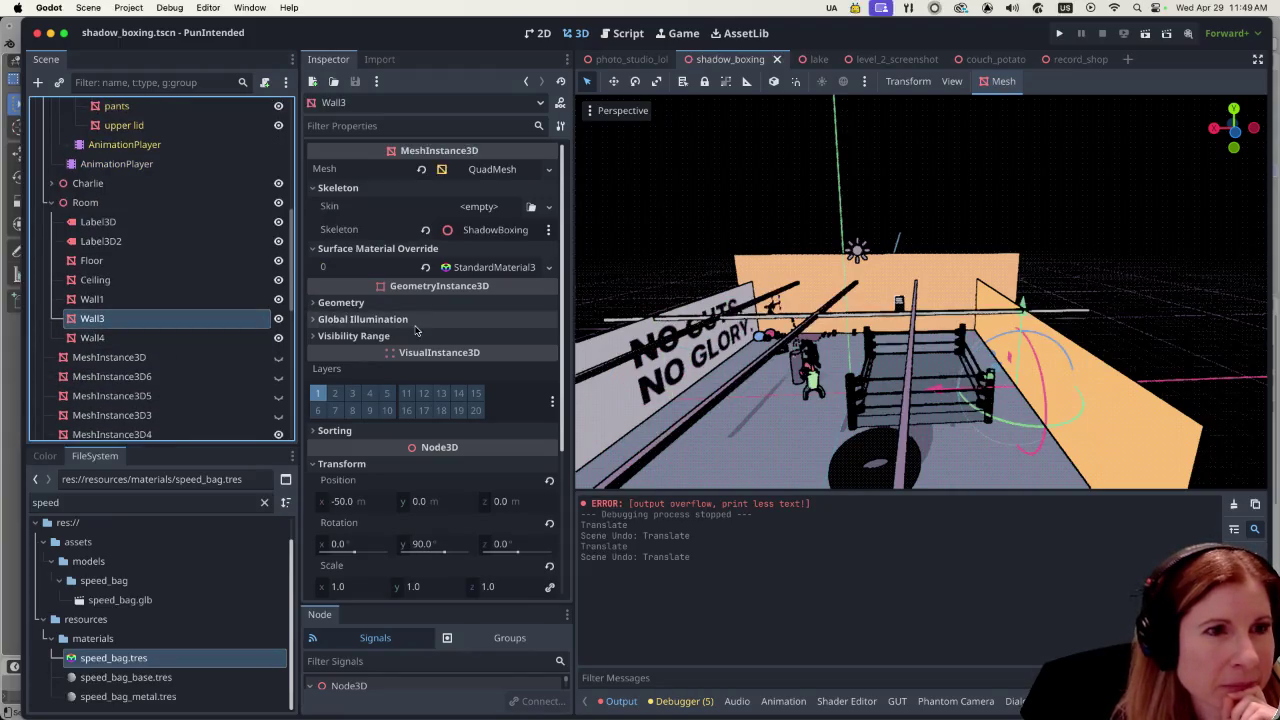
{"action": "left_click", "coordinate": [548, 268]}
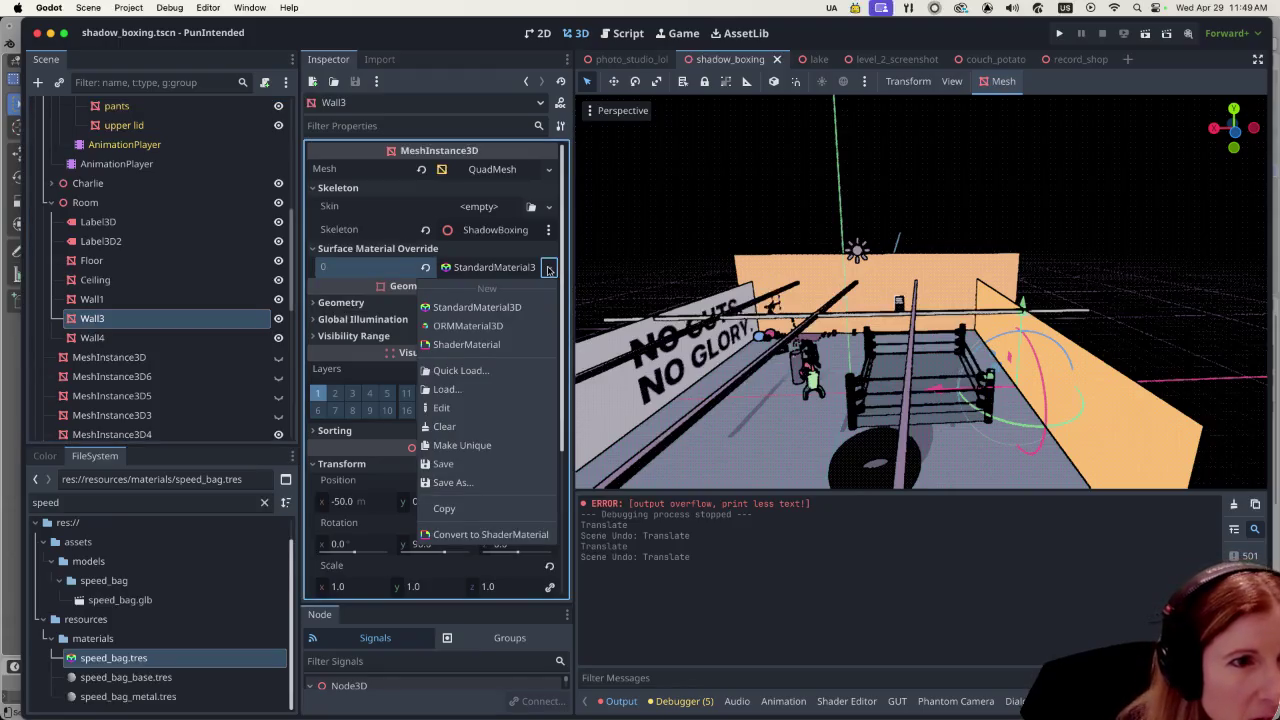
{"action": "left_click", "coordinate": [468, 84]}
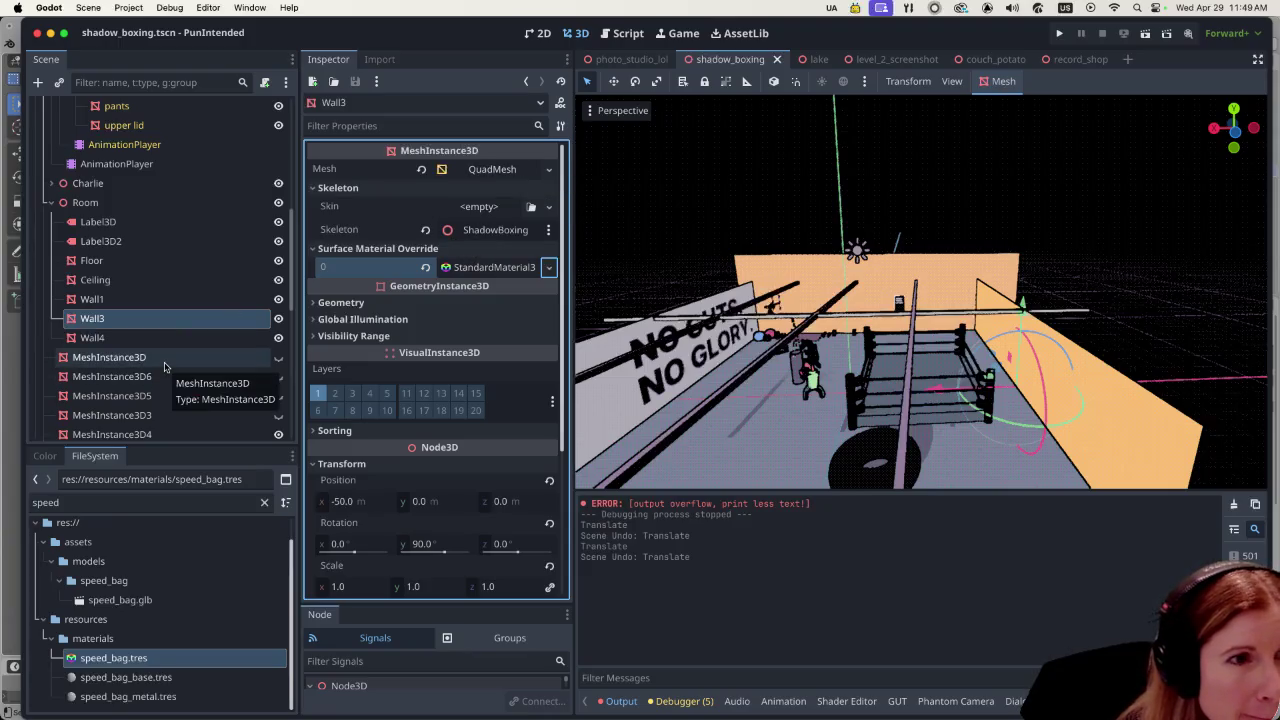
{"action": "left_click", "coordinate": [476, 268]}
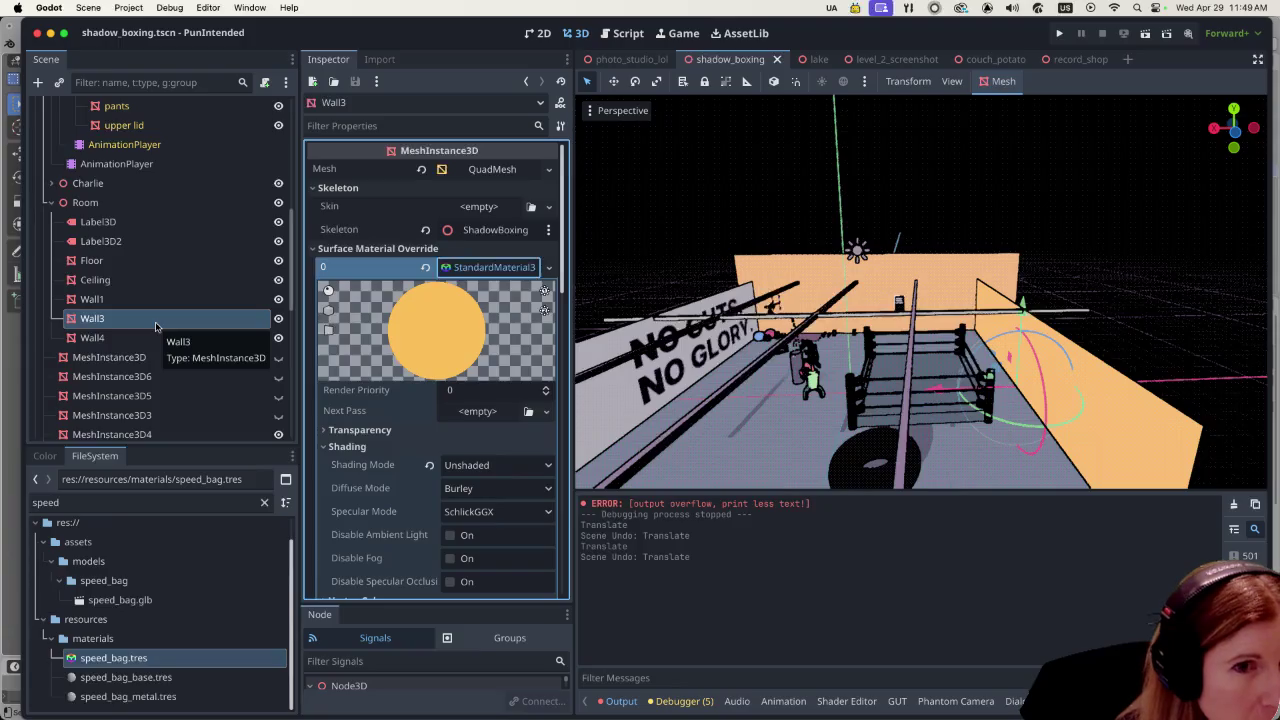
{"action": "scroll", "coordinate": [155, 330], "scroll_direction": "down", "scroll_amount": 2}
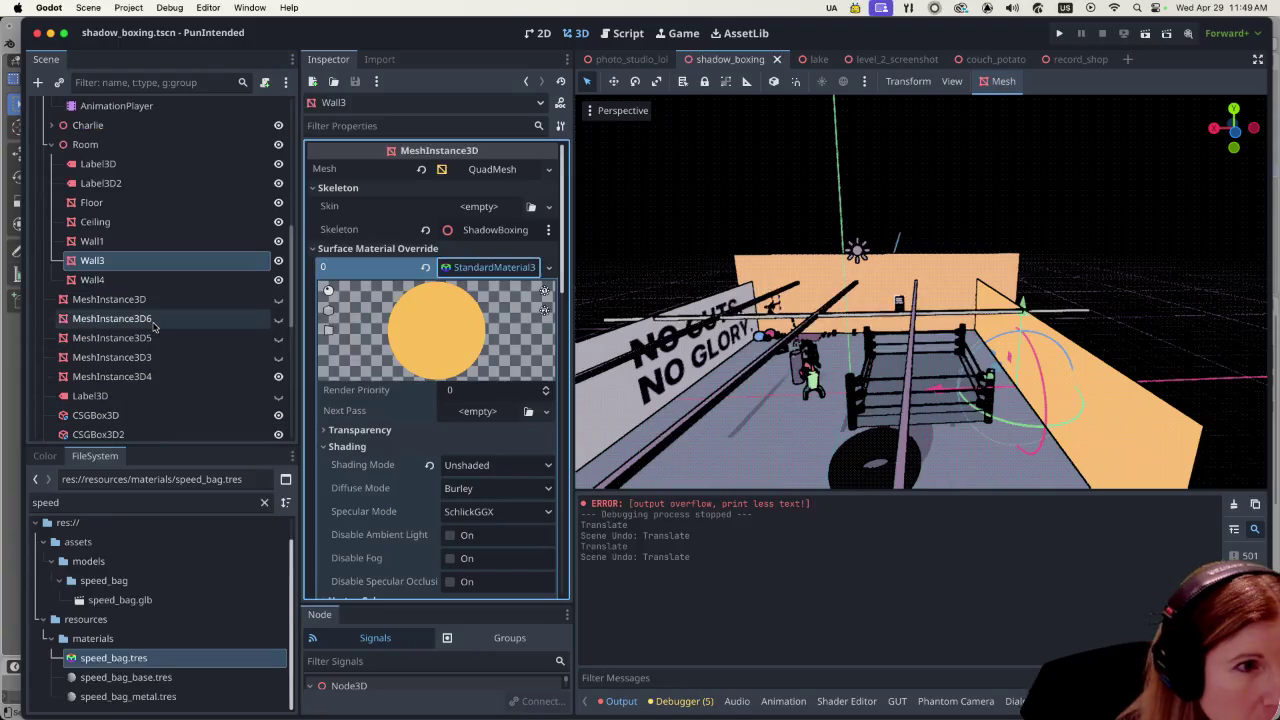
{"action": "left_click", "coordinate": [160, 376]}
{"action": "scroll", "coordinate": [160, 380], "scroll_direction": "down", "scroll_amount": 10}
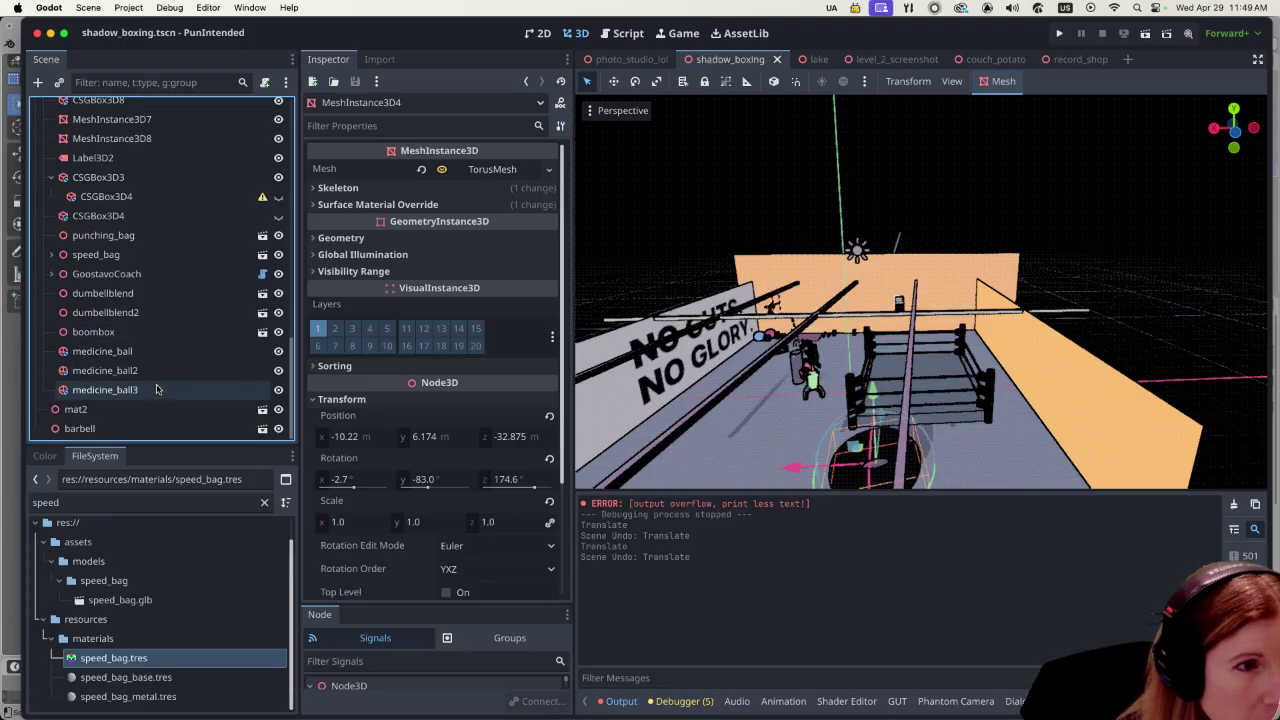
Step: Look through CSGBox3D8, CSGBox3D7 and CSGBox3D5, then select the CSGBox3D3 back wall
{"action": "scroll", "coordinate": [158, 370], "scroll_direction": "up", "scroll_amount": 2}
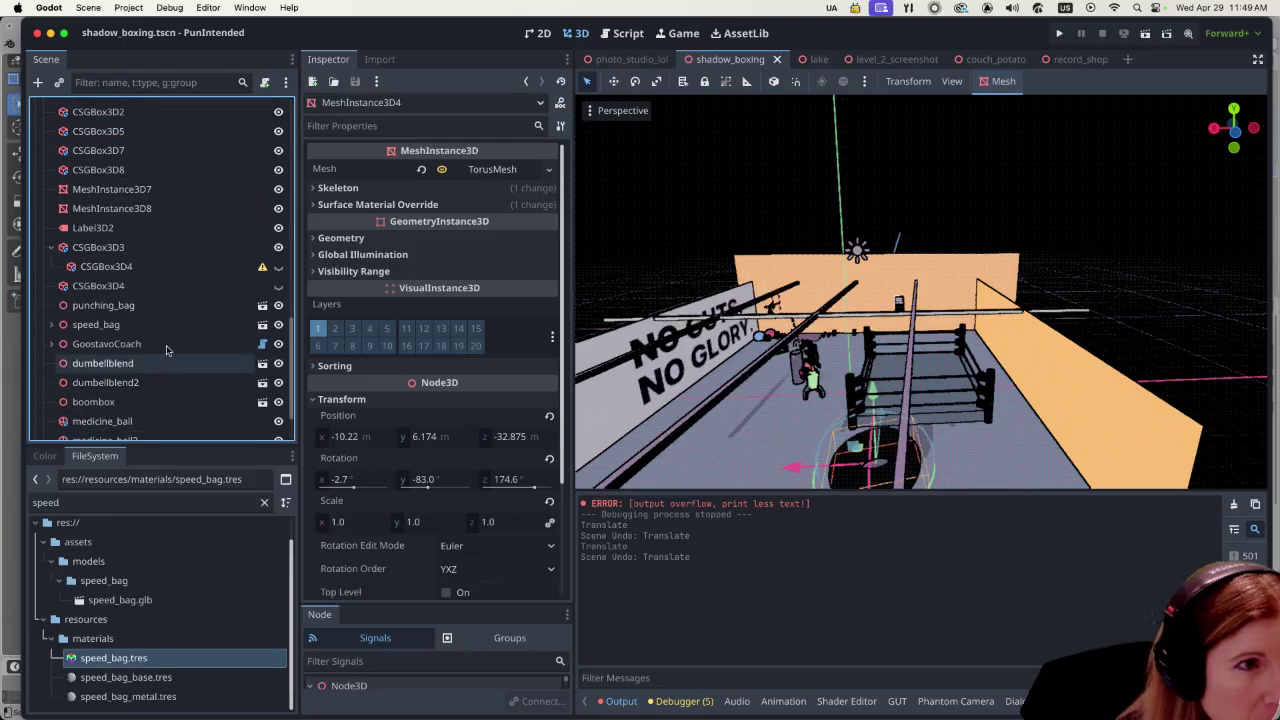
{"action": "left_click", "coordinate": [140, 170]}
{"action": "left_click", "coordinate": [146, 151]}
{"action": "left_click", "coordinate": [154, 132]}
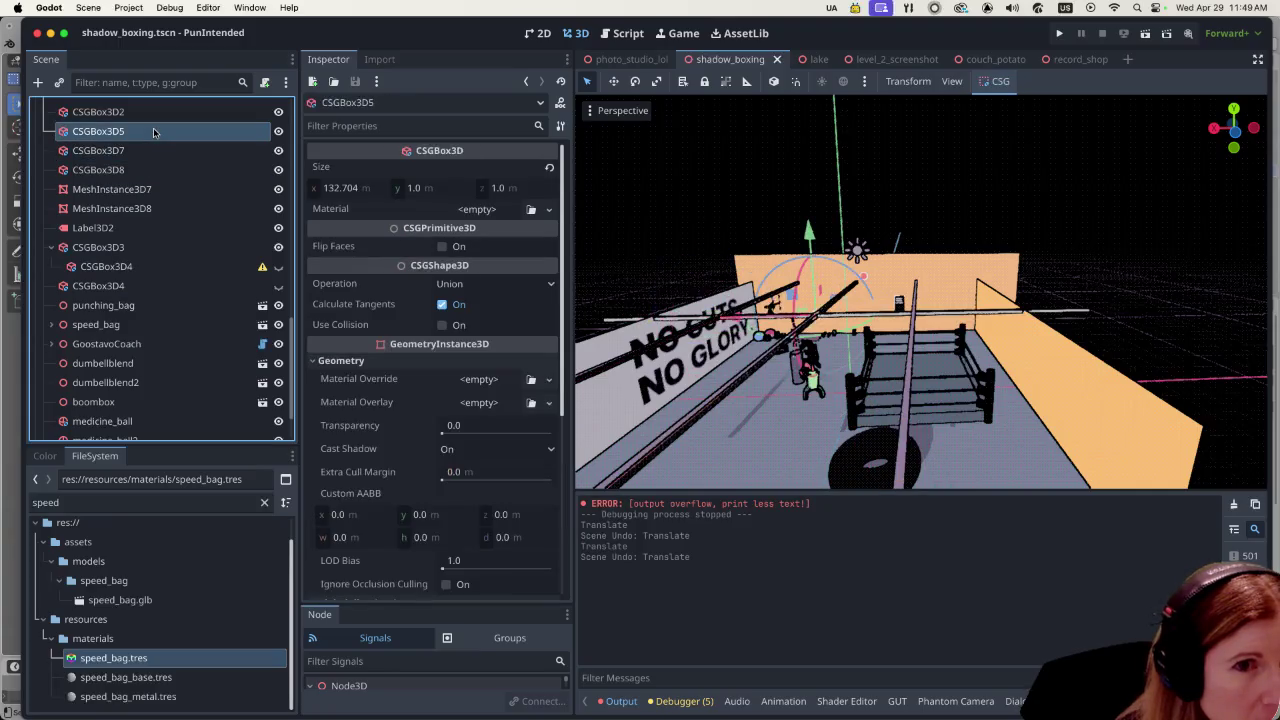
{"action": "scroll", "coordinate": [157, 250], "scroll_direction": "up", "scroll_amount": 2}
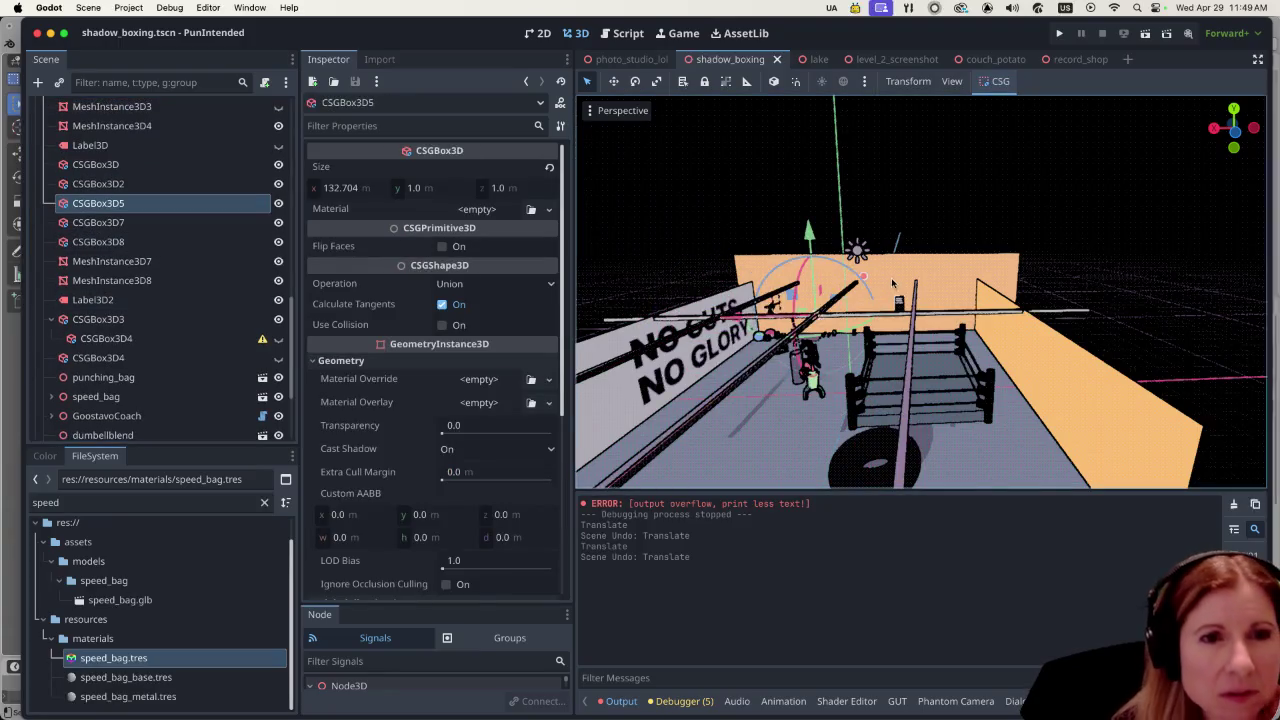
{"action": "left_click", "coordinate": [893, 285]}
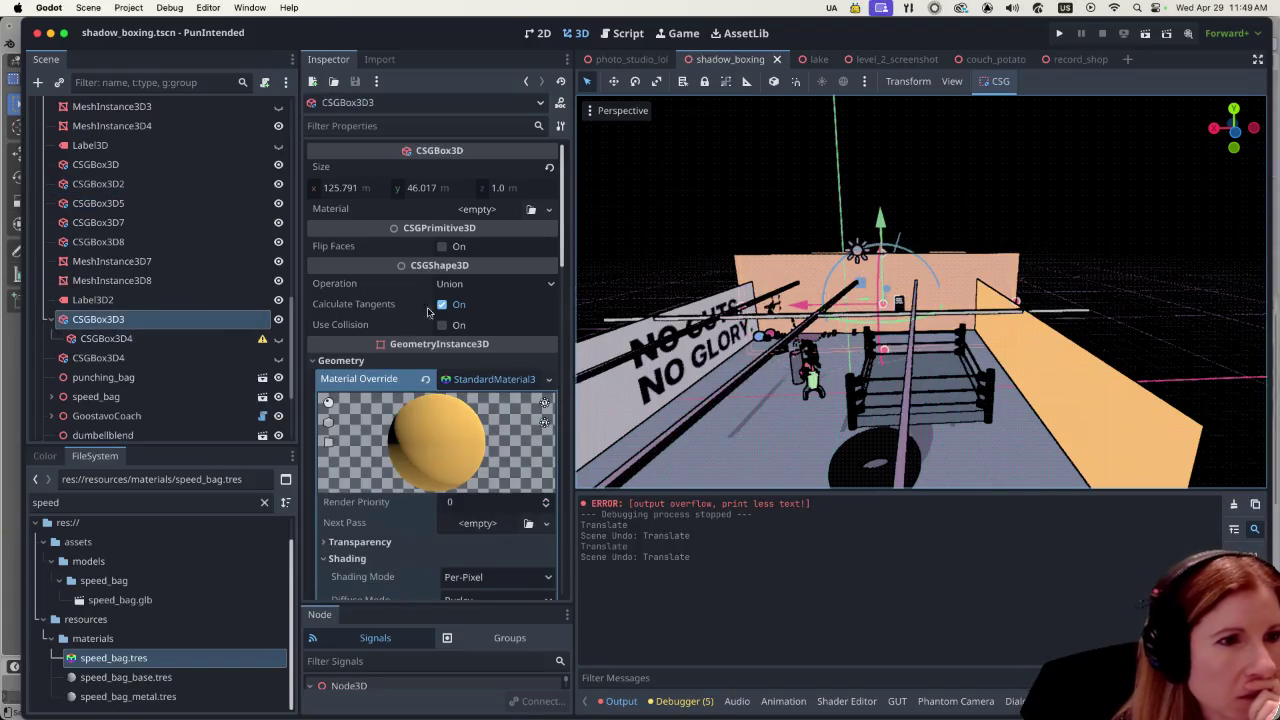
{"action": "scroll", "coordinate": [474, 370], "scroll_direction": "down", "scroll_amount": 1}
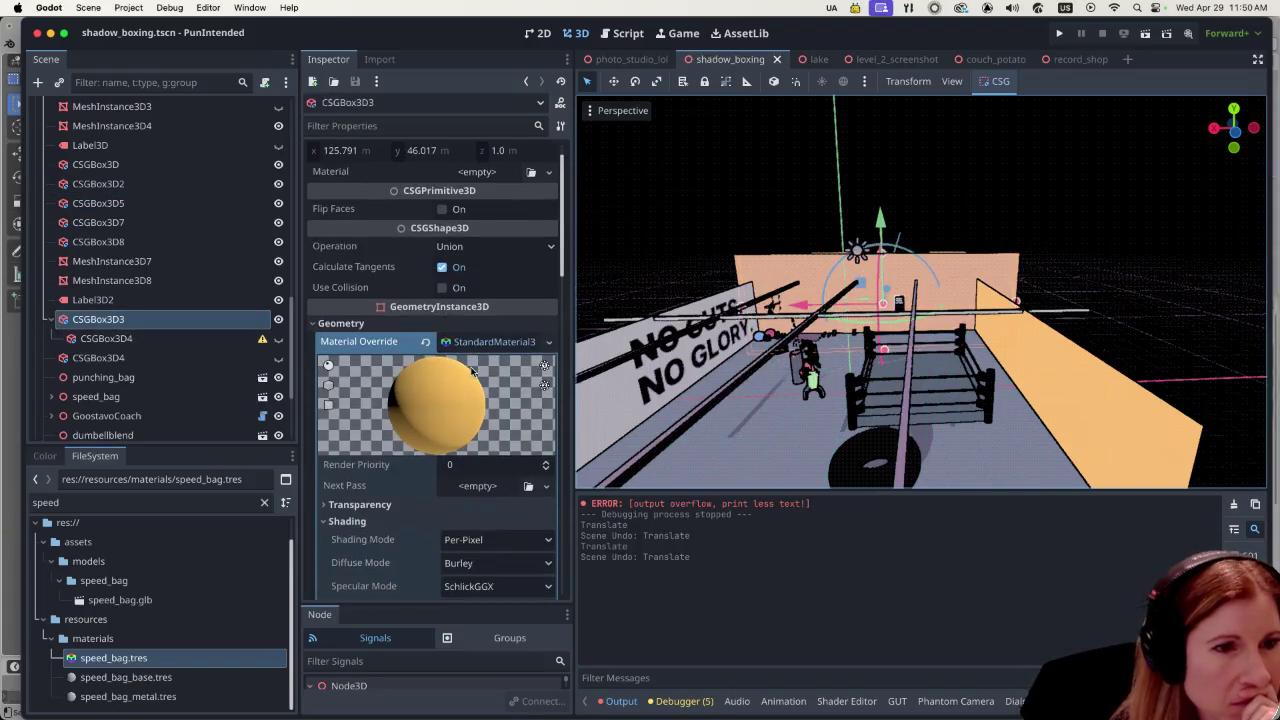
Step: Set the wall's override material Shading Mode to Unshaded
{"action": "left_click", "coordinate": [491, 539]}
{"action": "left_click", "coordinate": [466, 558]}
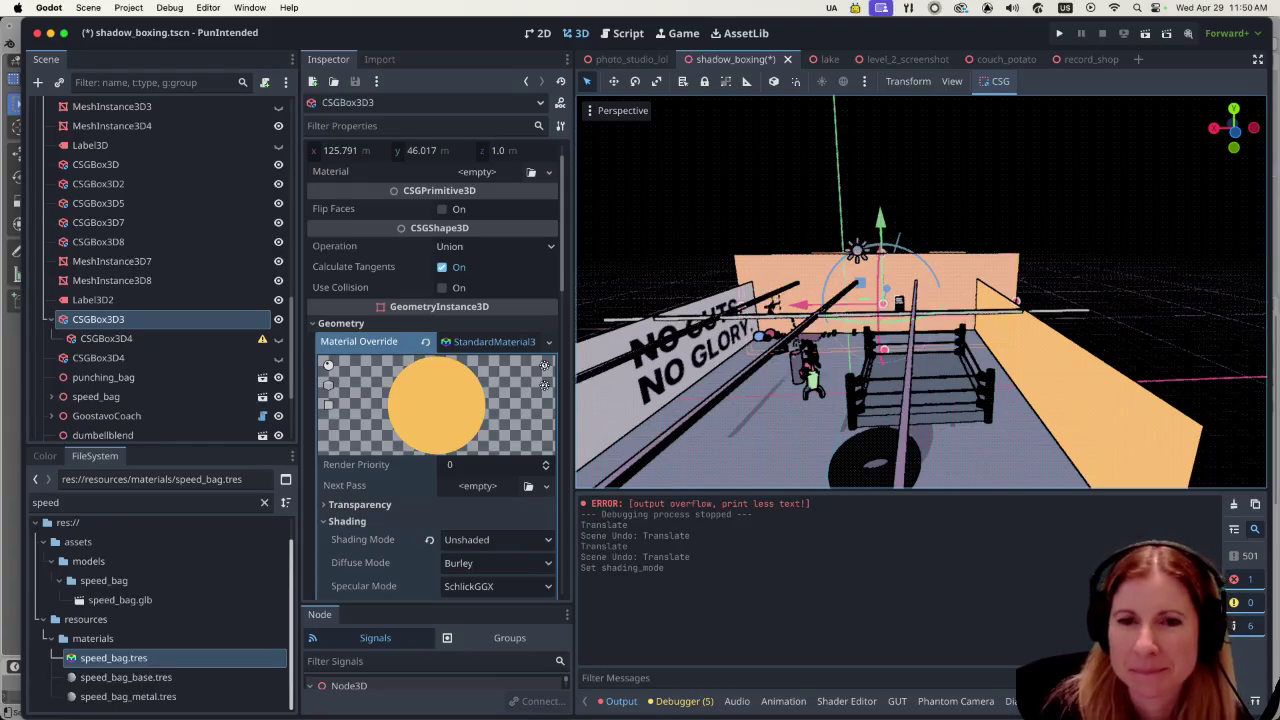
{"action": "scroll", "coordinate": [725, 296], "scroll_direction": "up", "scroll_amount": 5}
{"action": "scroll", "coordinate": [746, 350], "scroll_direction": "down", "scroll_amount": 3}
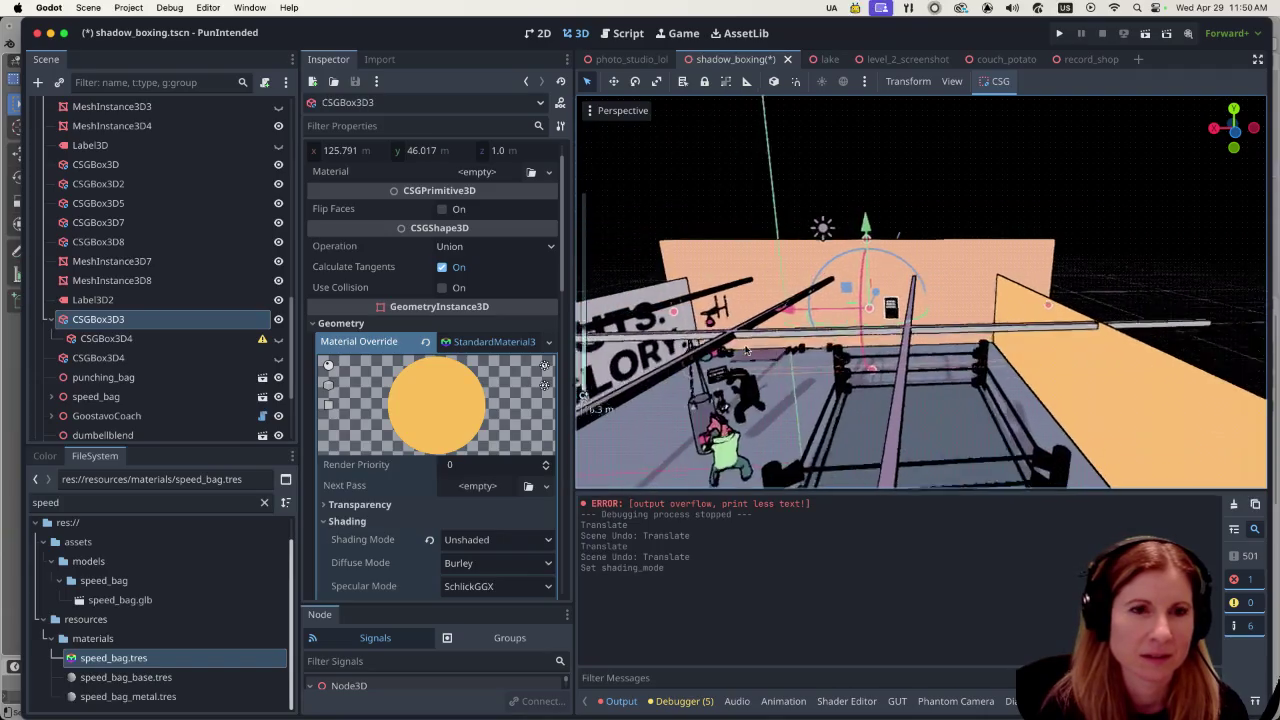
{"action": "scroll", "coordinate": [746, 350], "scroll_direction": "up", "scroll_amount": 5}
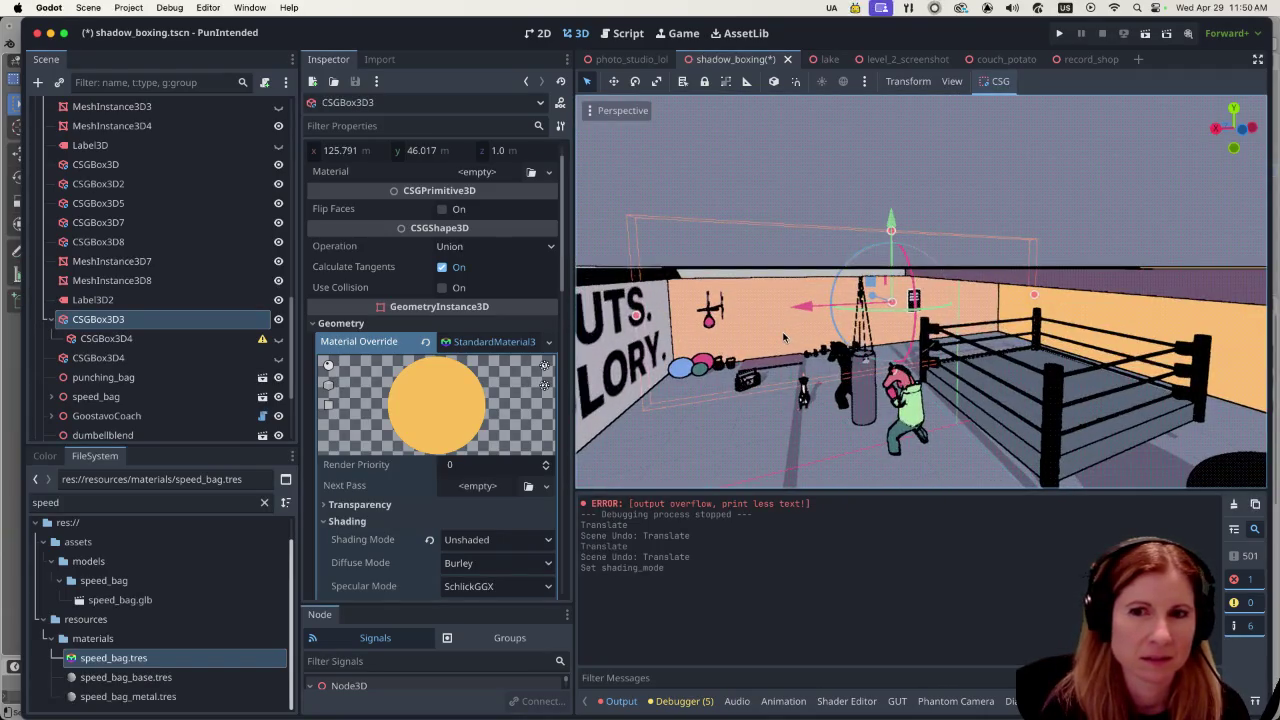
{"action": "scroll", "coordinate": [775, 333], "scroll_direction": "up", "scroll_amount": 4}
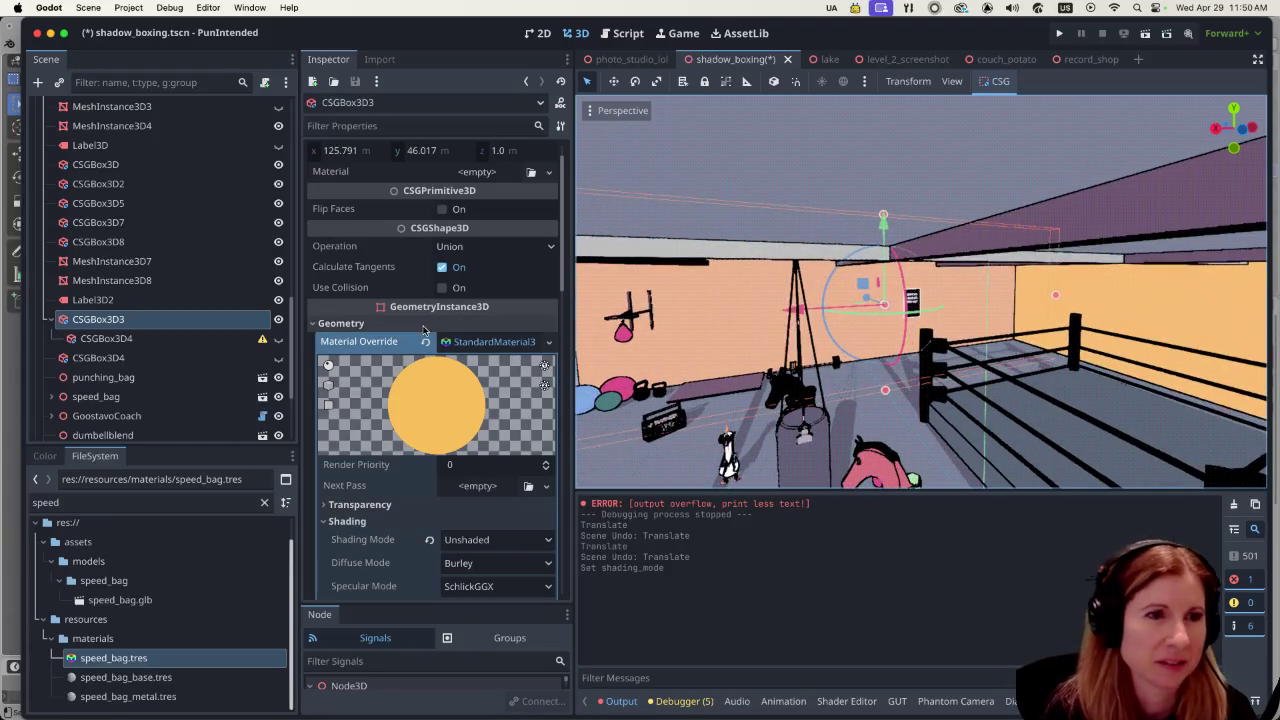
{"action": "scroll", "coordinate": [364, 458], "scroll_direction": "down", "scroll_amount": 2}
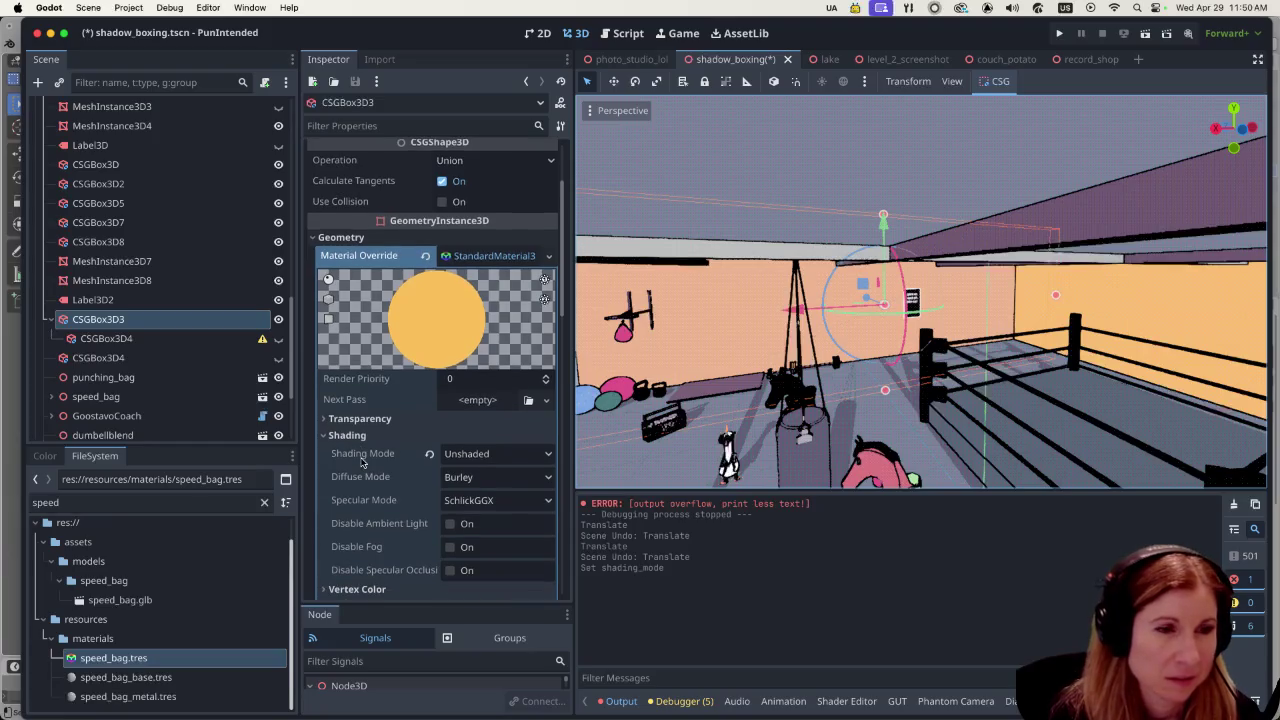
{"action": "scroll", "coordinate": [350, 466], "scroll_direction": "down", "scroll_amount": 1}
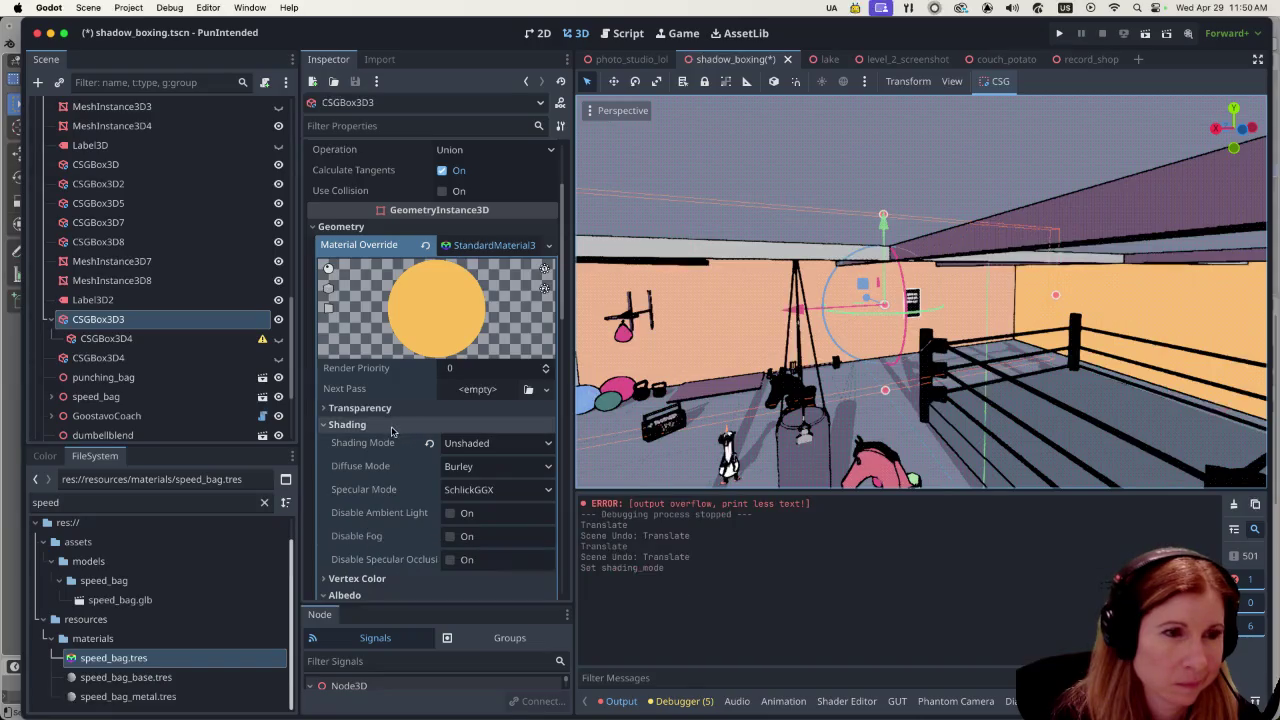
{"action": "scroll", "coordinate": [384, 448], "scroll_direction": "down", "scroll_amount": 2}
{"action": "scroll", "coordinate": [374, 442], "scroll_direction": "down", "scroll_amount": 2}
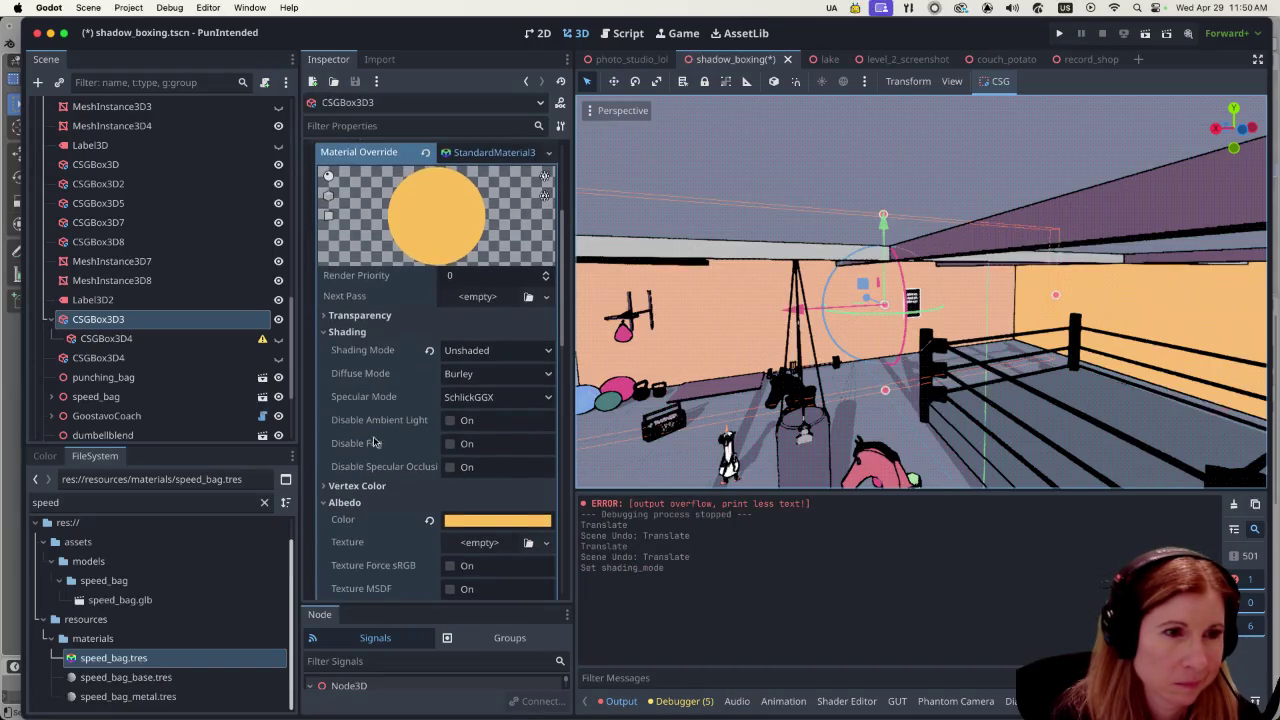
{"action": "scroll", "coordinate": [372, 435], "scroll_direction": "down", "scroll_amount": 3}
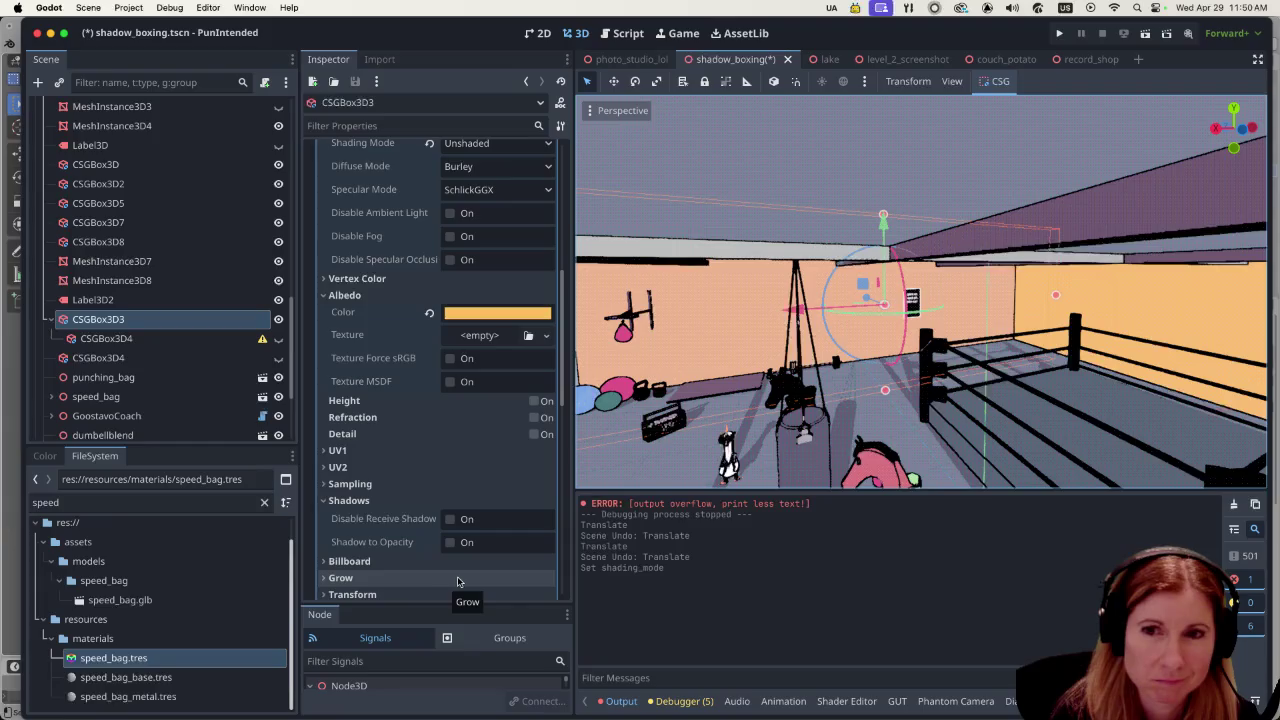
{"action": "scroll", "coordinate": [418, 448], "scroll_direction": "up", "scroll_amount": 10}
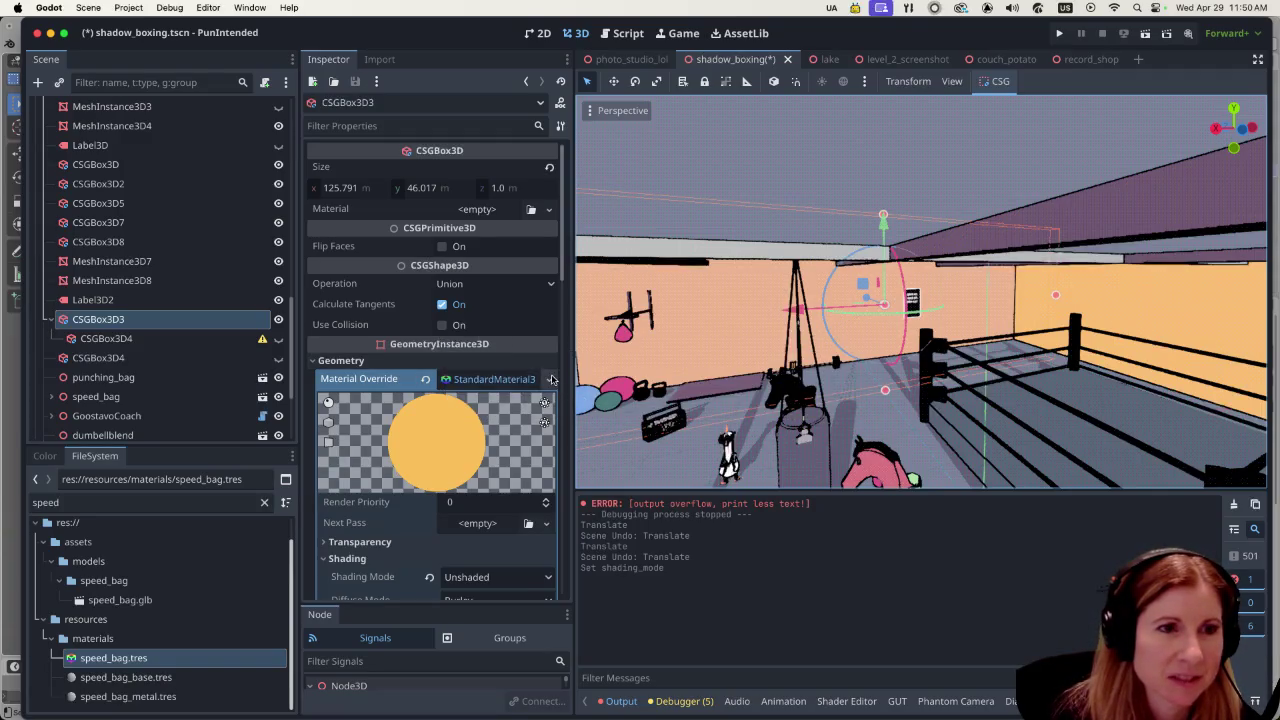
Step: Replace CSGBox3D3's material override with a new ShaderMaterial
{"action": "left_click", "coordinate": [549, 379]}
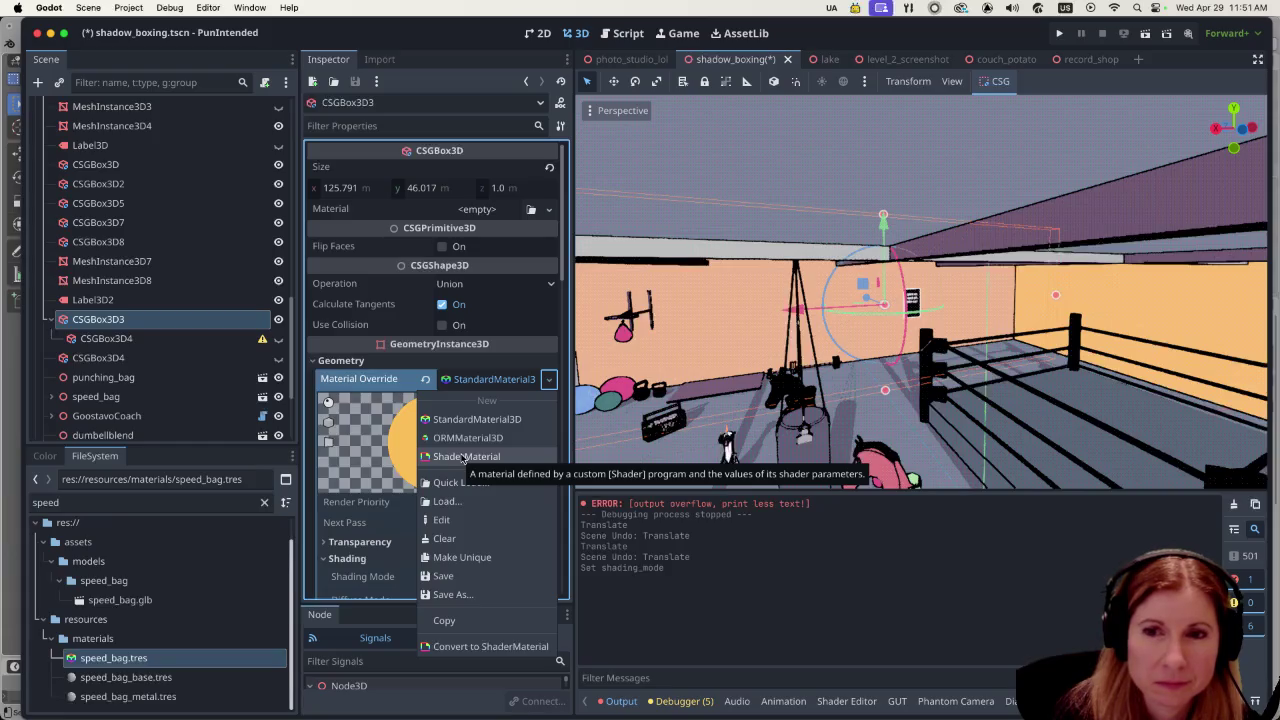
{"action": "left_click", "coordinate": [463, 457]}
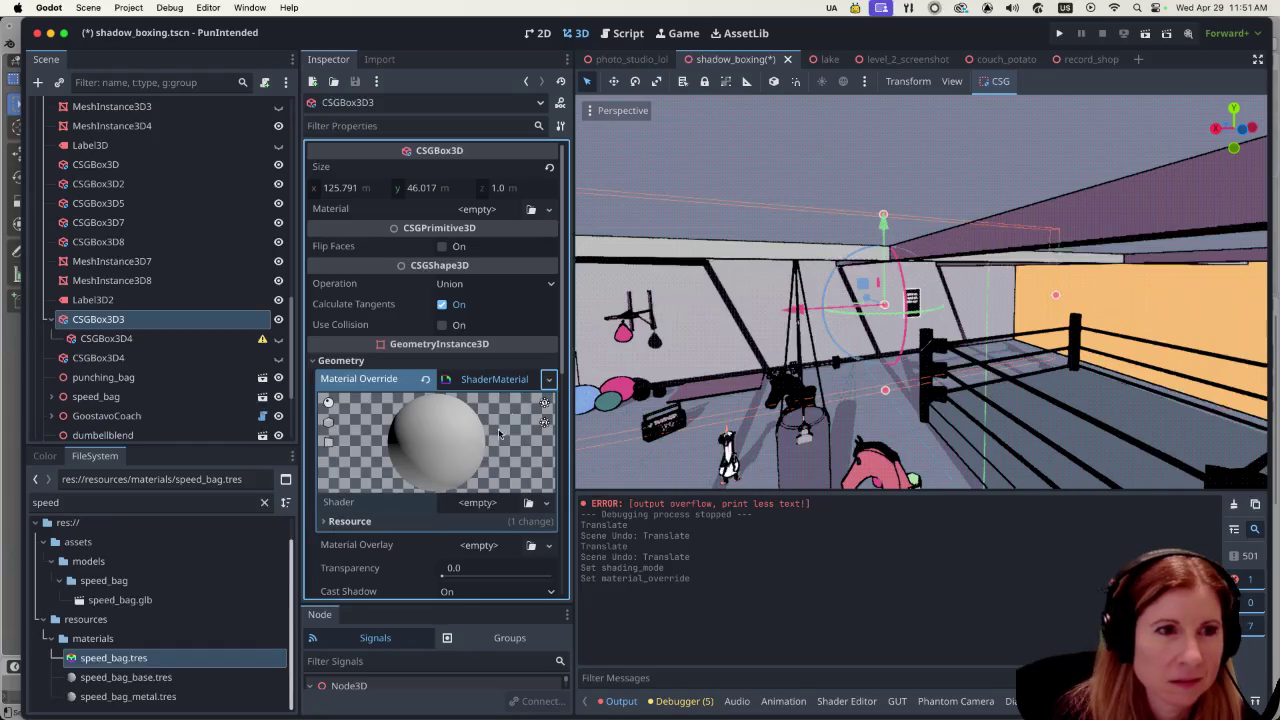
{"action": "left_click", "coordinate": [492, 379]}
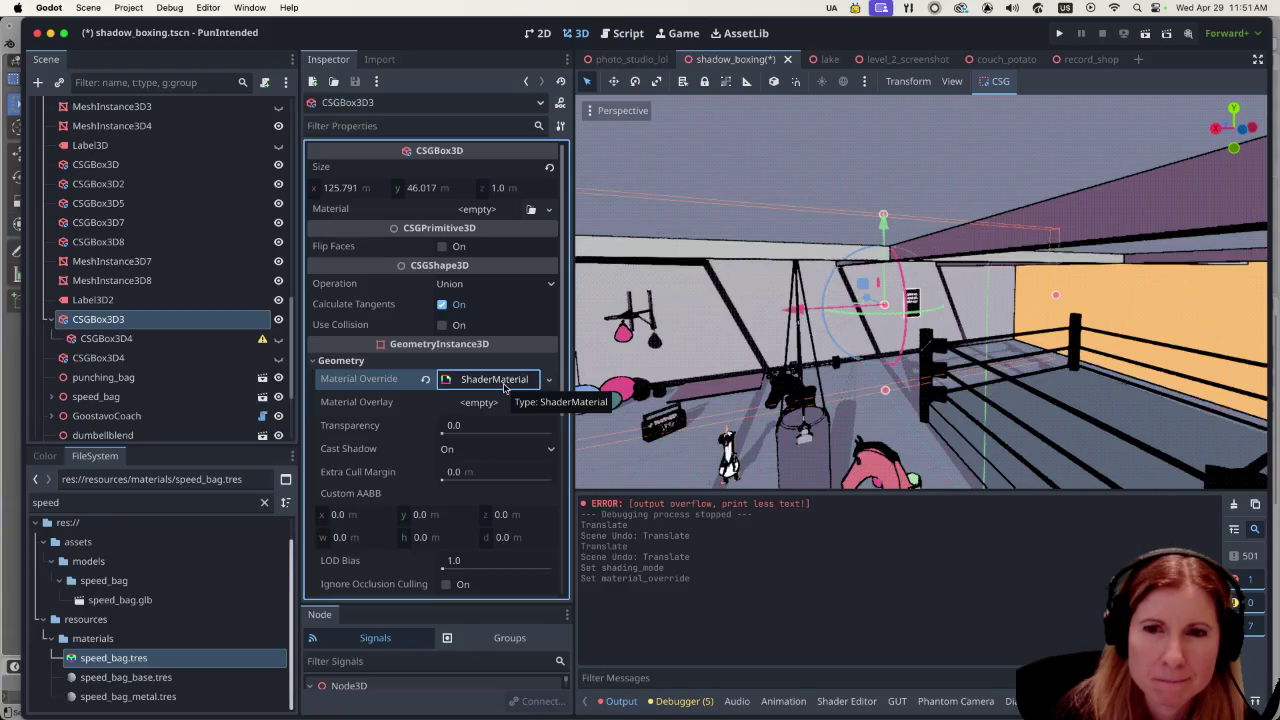
{"action": "left_click", "coordinate": [549, 379]}
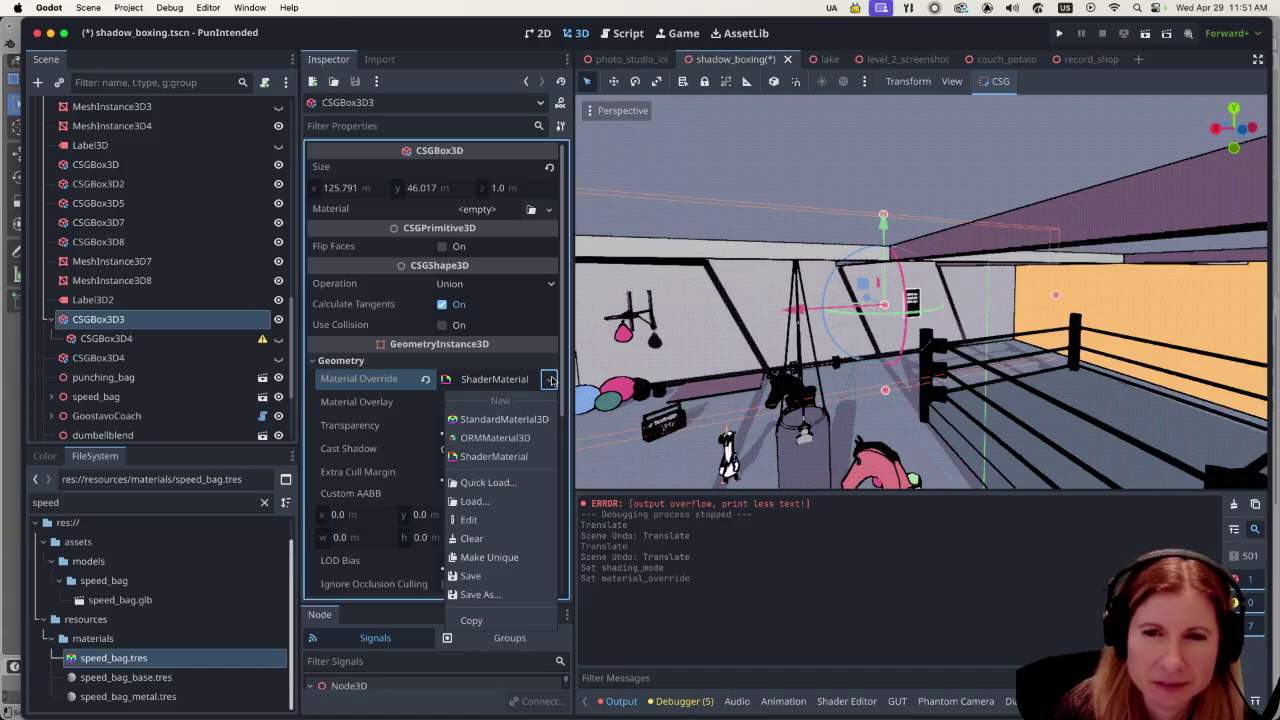
{"action": "left_click", "coordinate": [549, 379]}
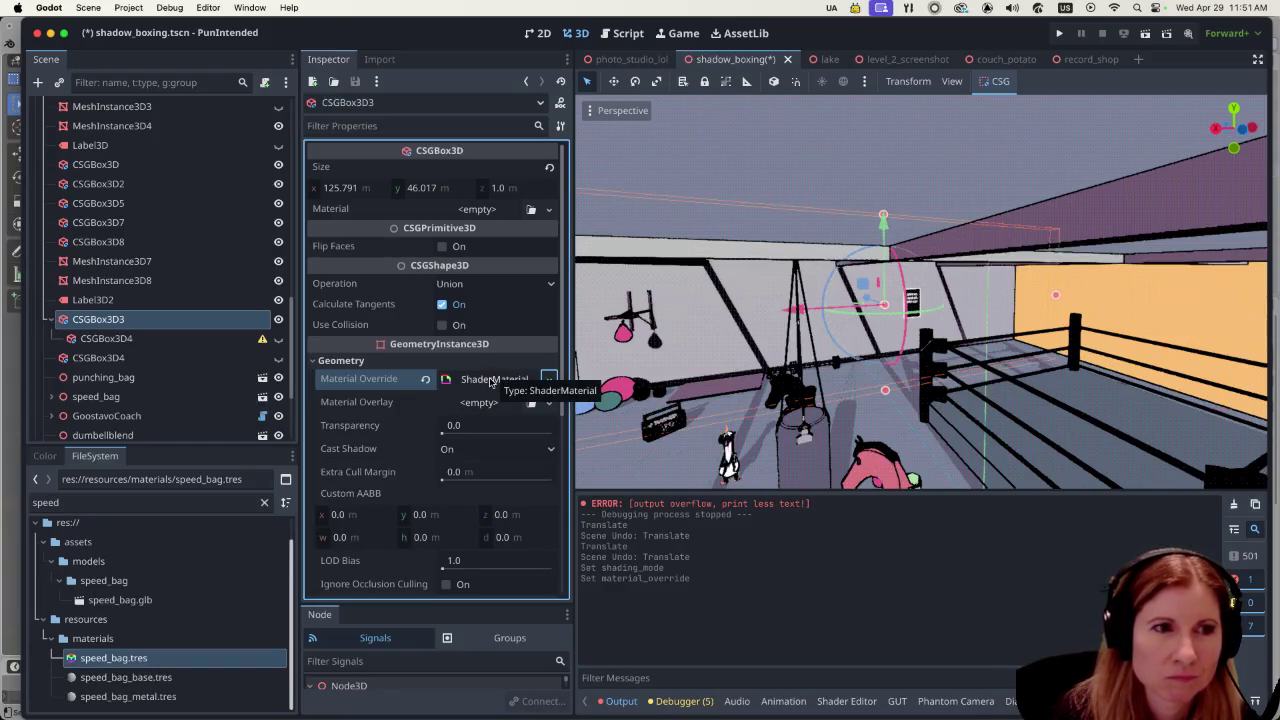
Step: Expand the ShaderMaterial and check its empty Shader slot options without choosing one
{"action": "left_click", "coordinate": [492, 382]}
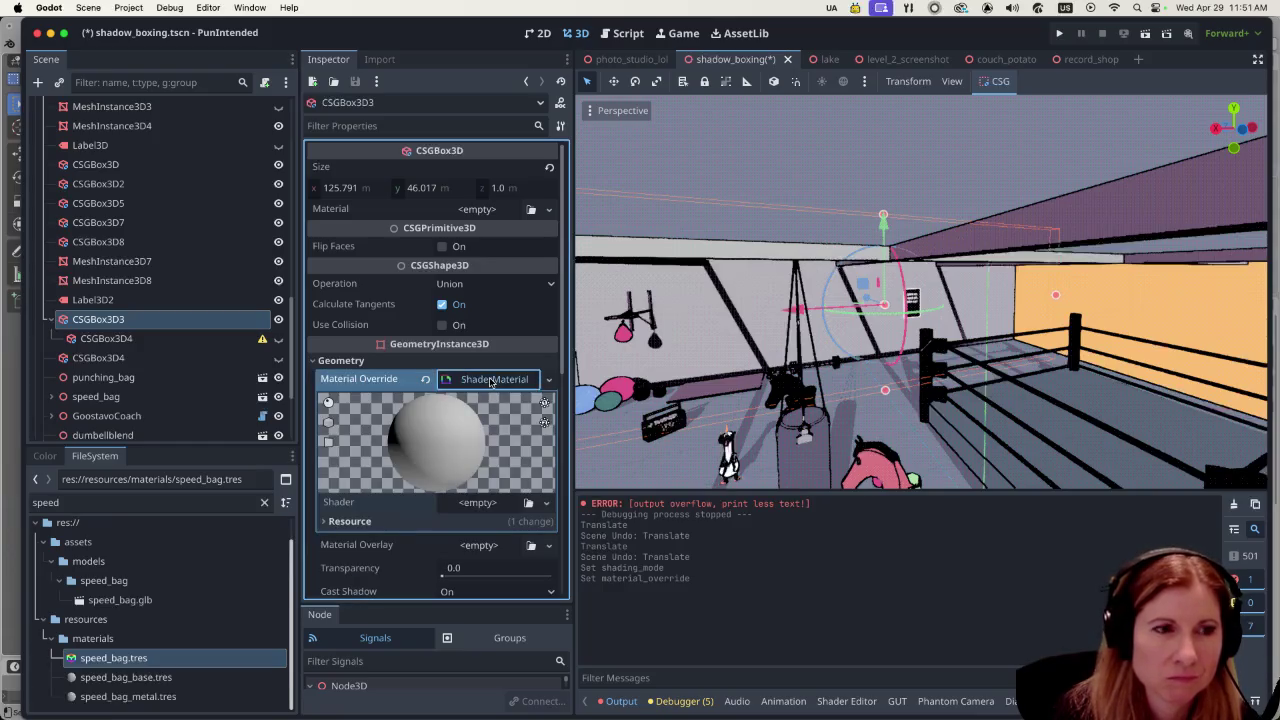
{"action": "left_click", "coordinate": [546, 503]}
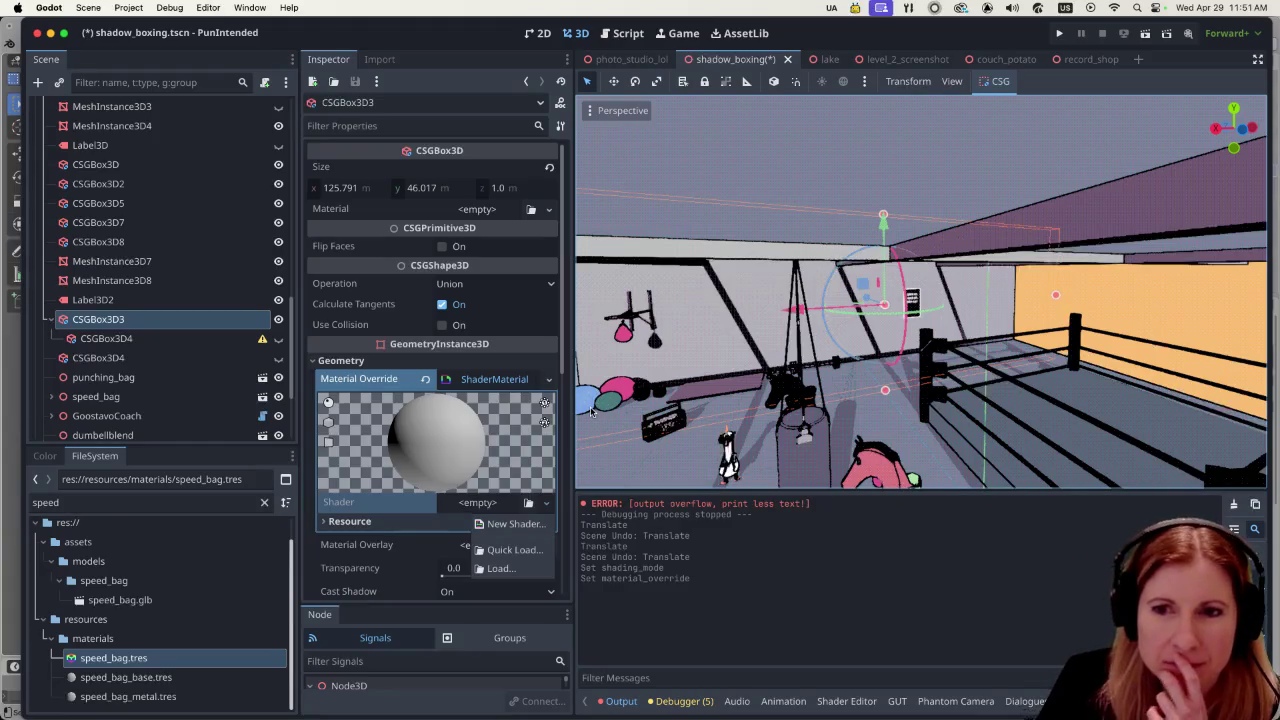
{"action": "left_click", "coordinate": [500, 379]}
{"action": "left_click", "coordinate": [493, 382]}
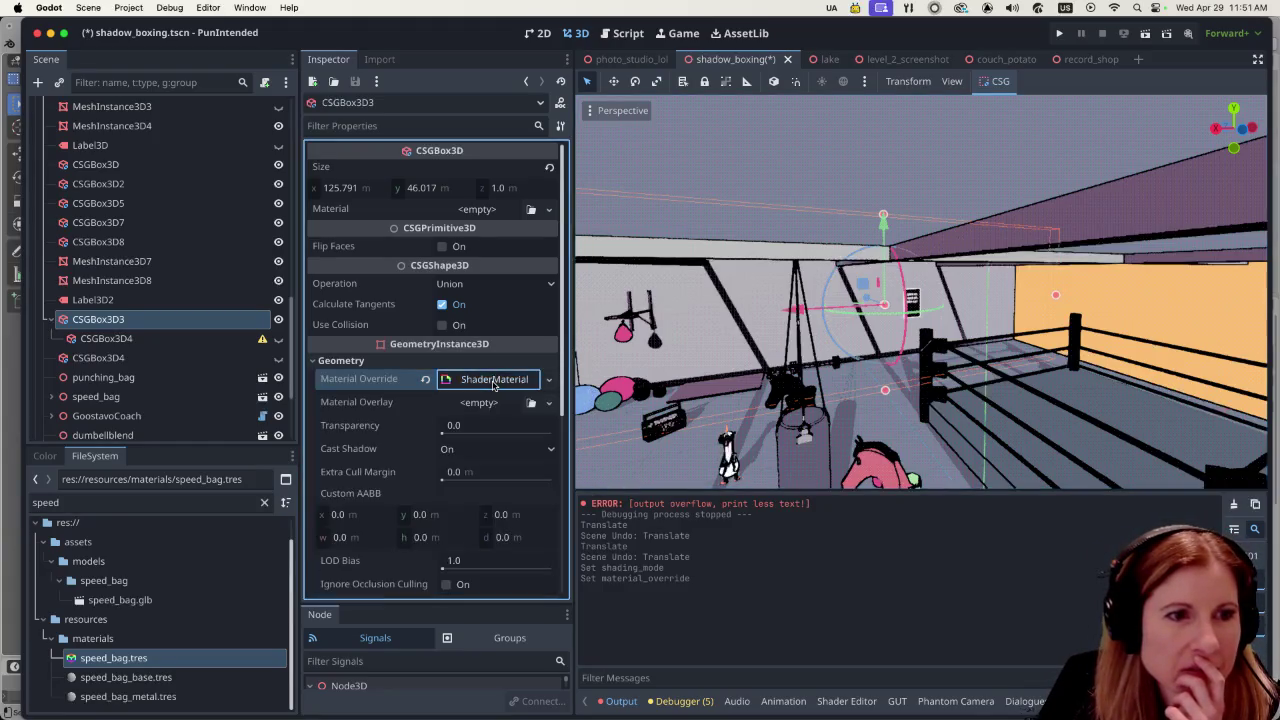
{"action": "left_click", "coordinate": [549, 380]}
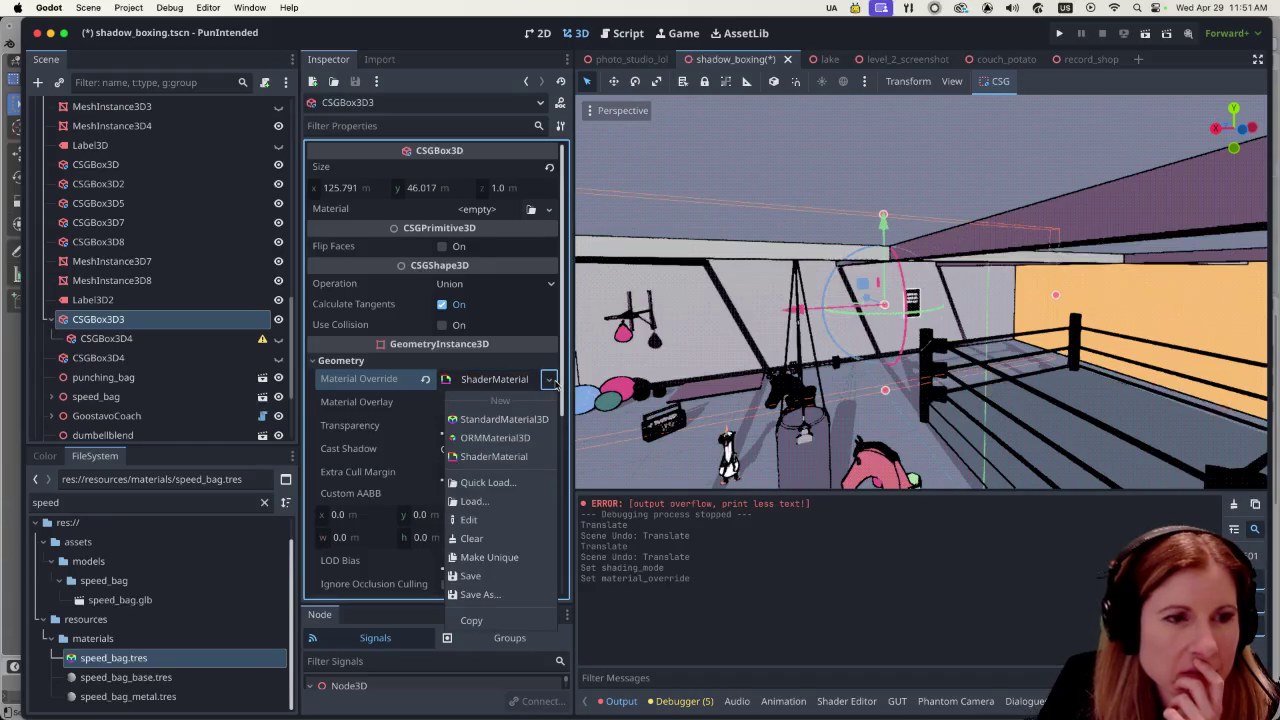
{"action": "left_click", "coordinate": [551, 381]}
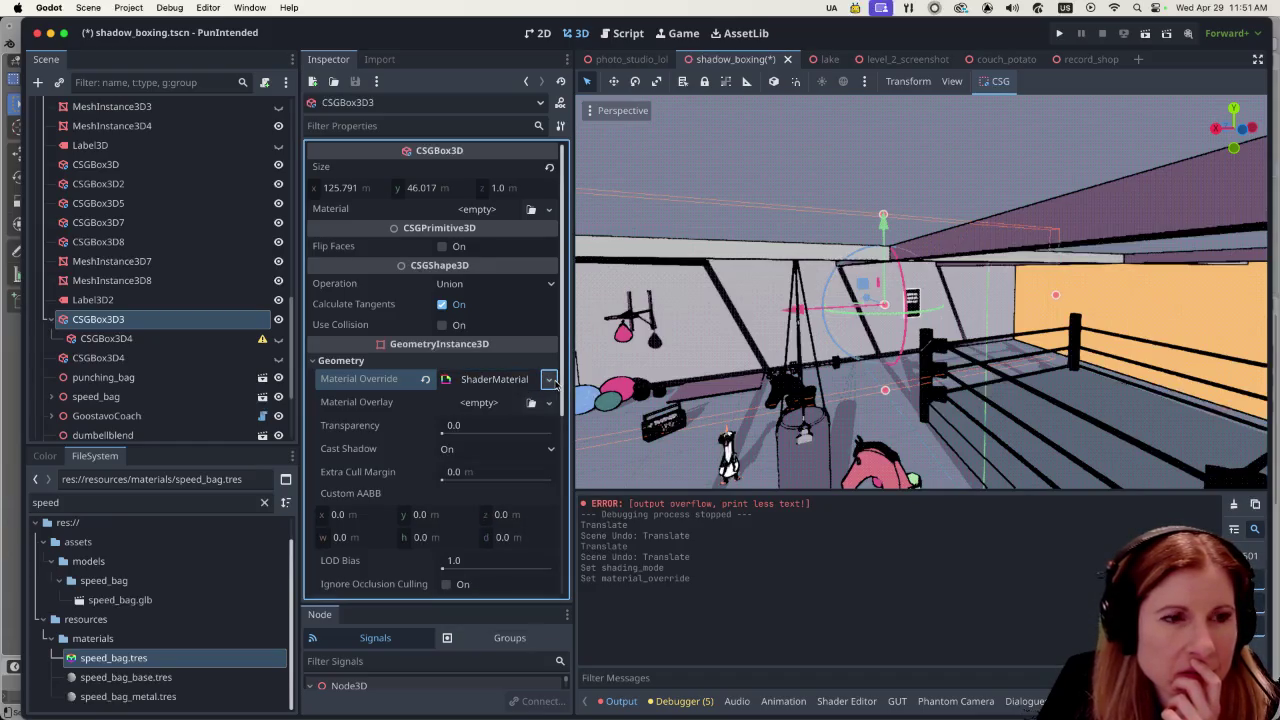
Step: Open Quick Load to browse saved material resources, then close the browser
{"action": "left_click", "coordinate": [489, 380]}
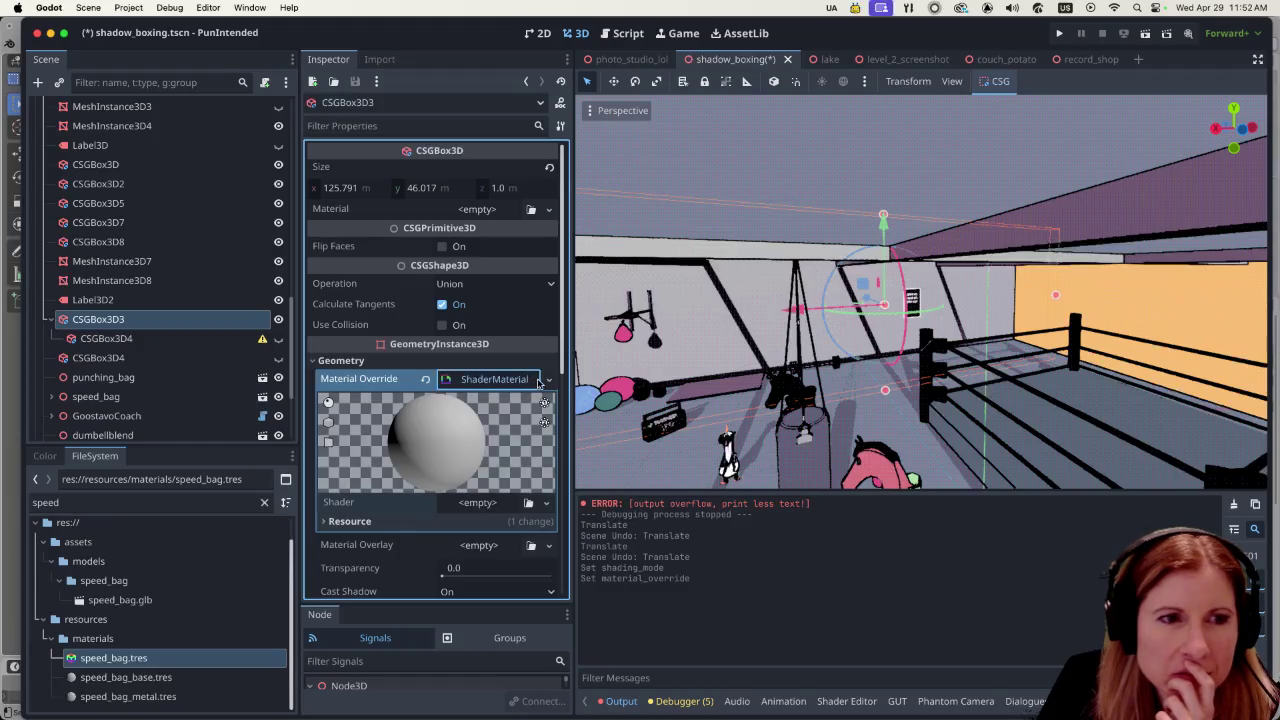
{"action": "left_click", "coordinate": [549, 380]}
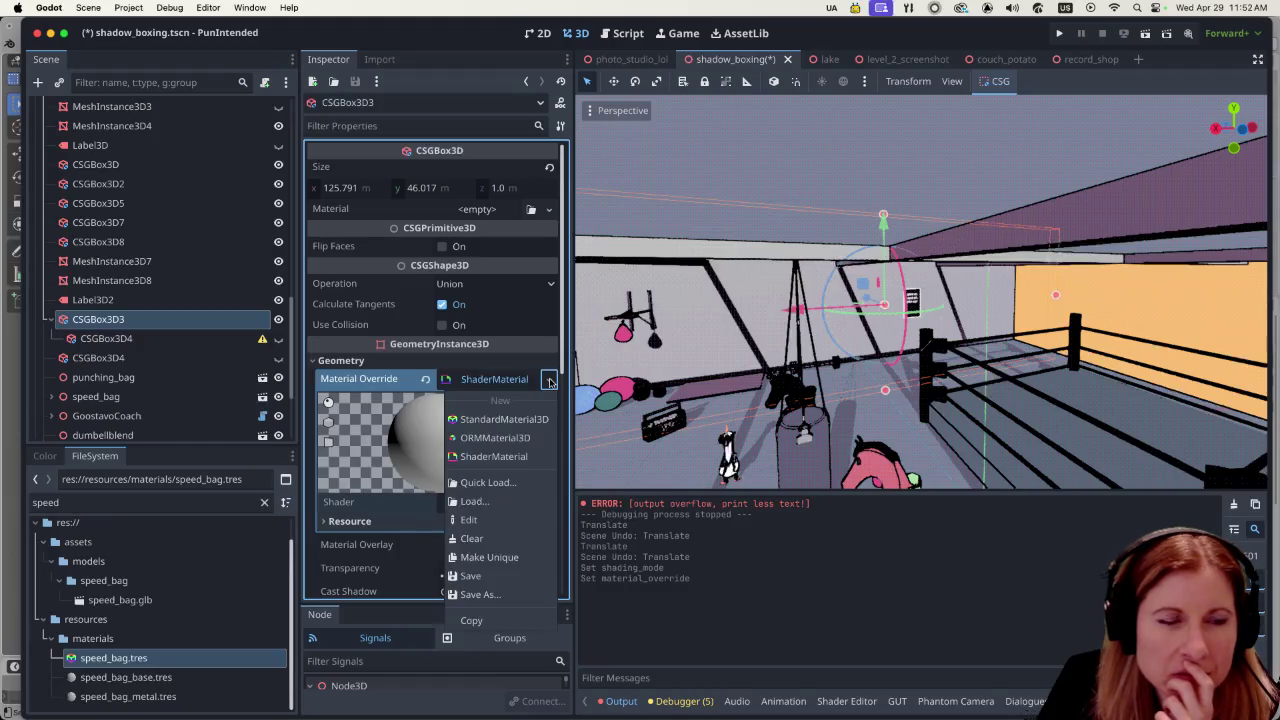
{"action": "left_click", "coordinate": [524, 483]}
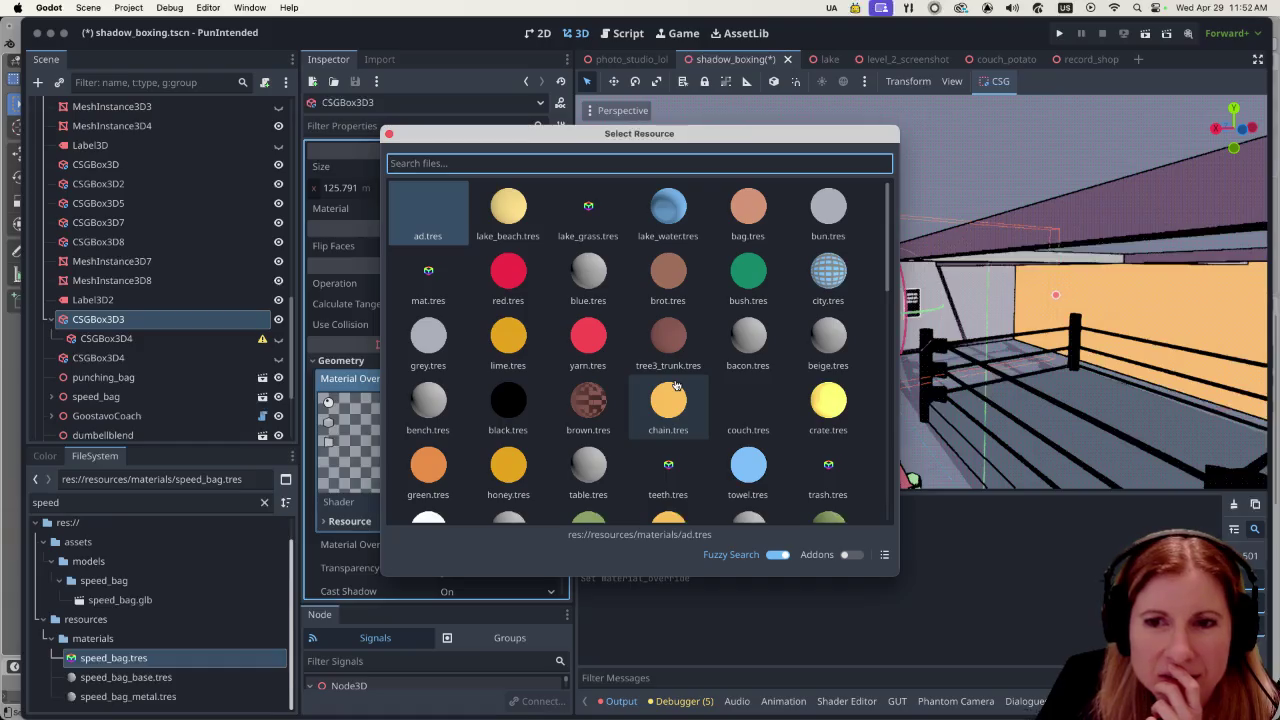
{"action": "left_click", "coordinate": [389, 134]}
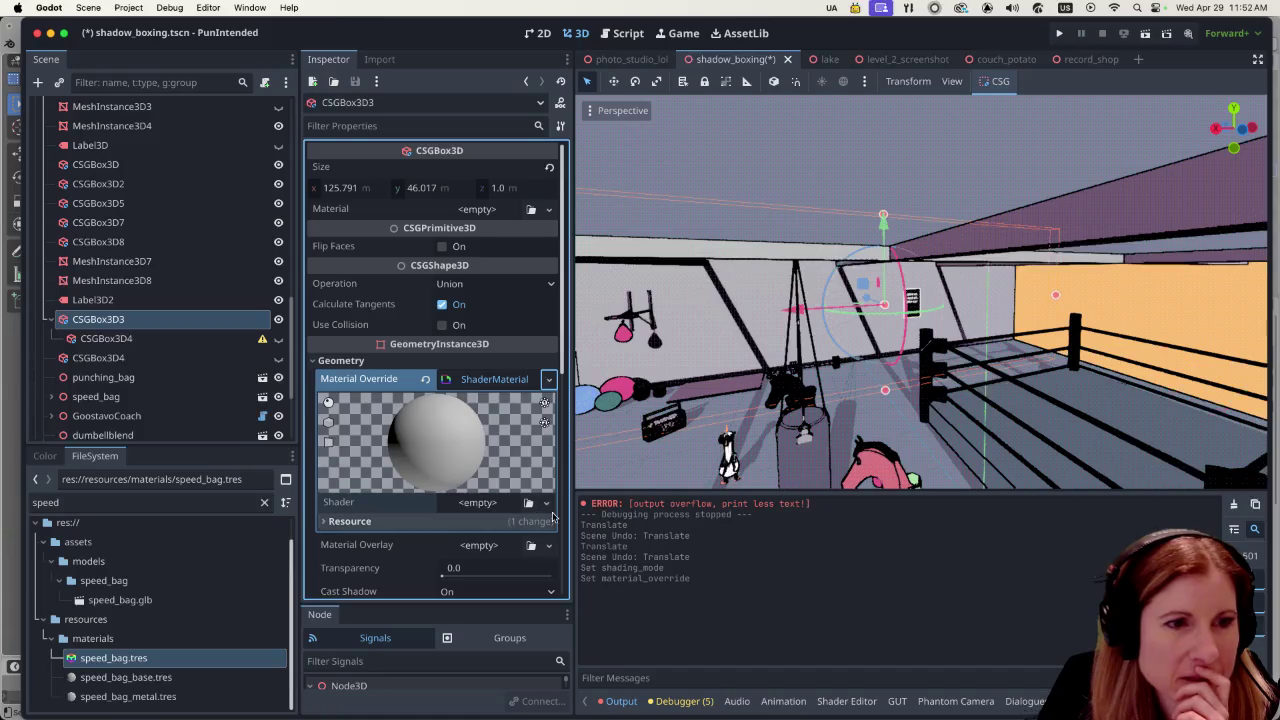
Step: Load unshaded_with_shadows.gdshader into the ShaderMaterial's Shader slot by searching 'uns'
{"action": "left_click", "coordinate": [546, 503]}
{"action": "left_click", "coordinate": [516, 547]}
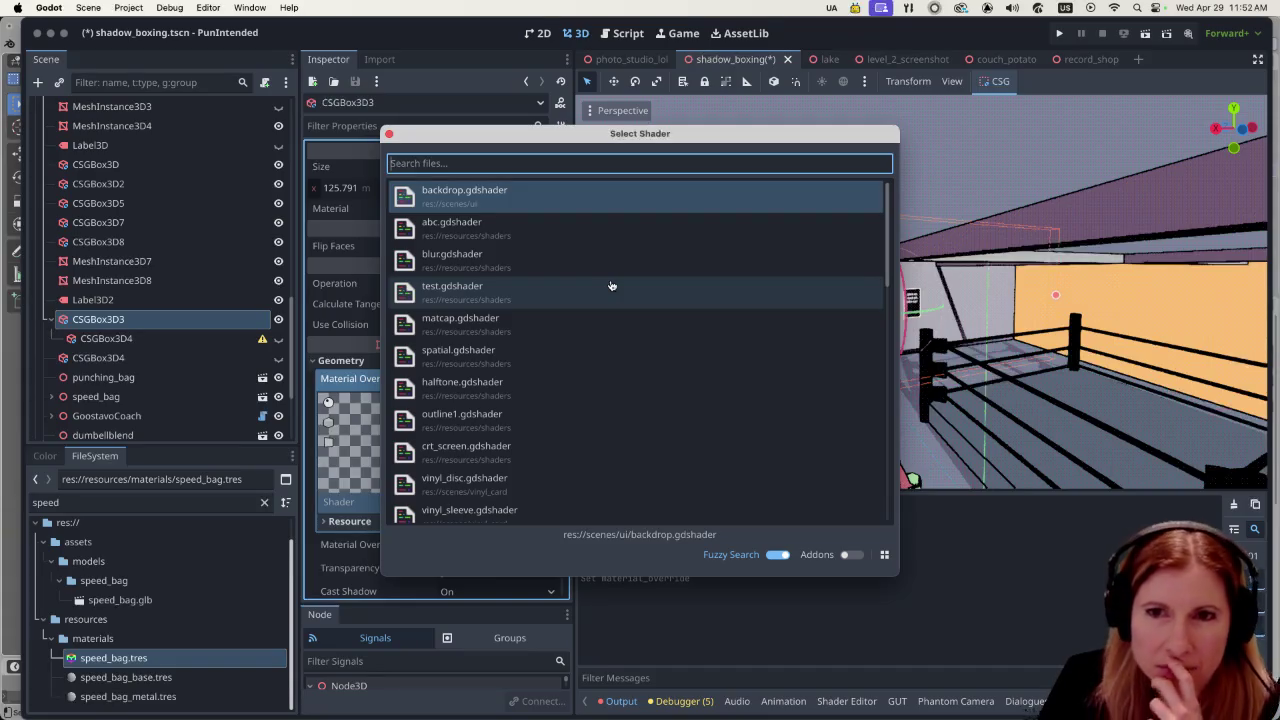
{"action": "type", "text": "uns"}
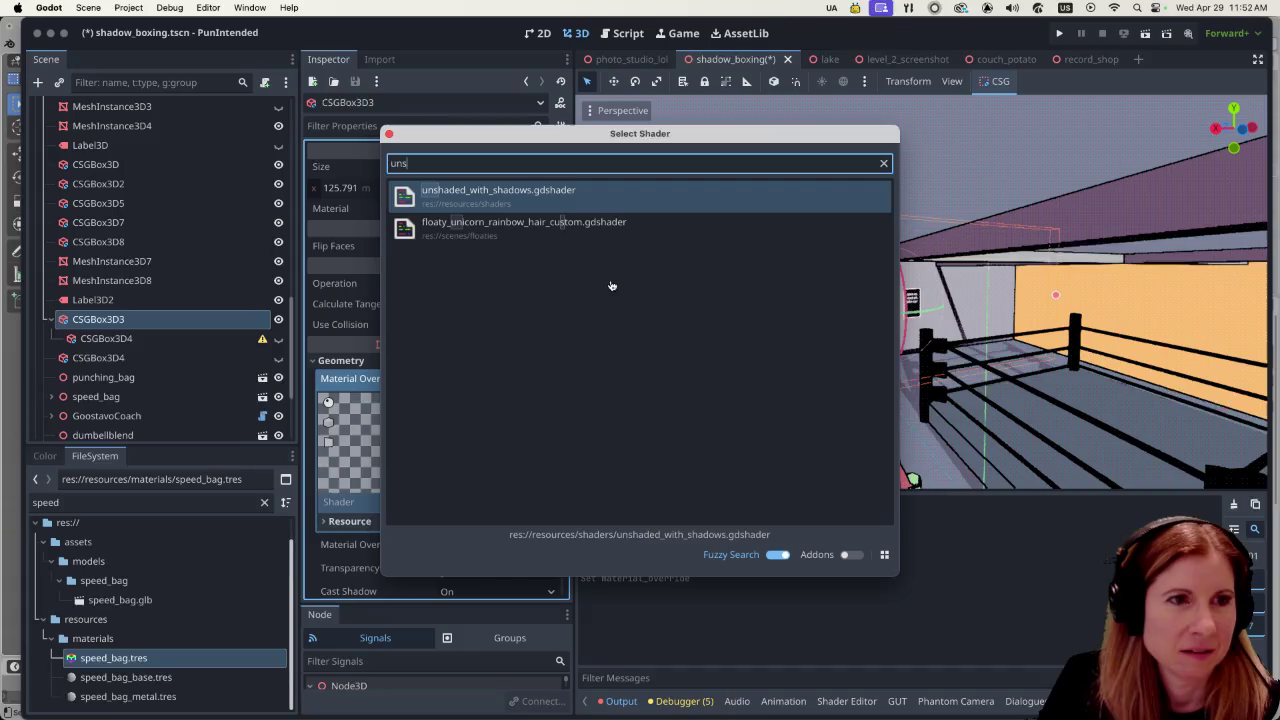
{"action": "double_click", "coordinate": [683, 196]}
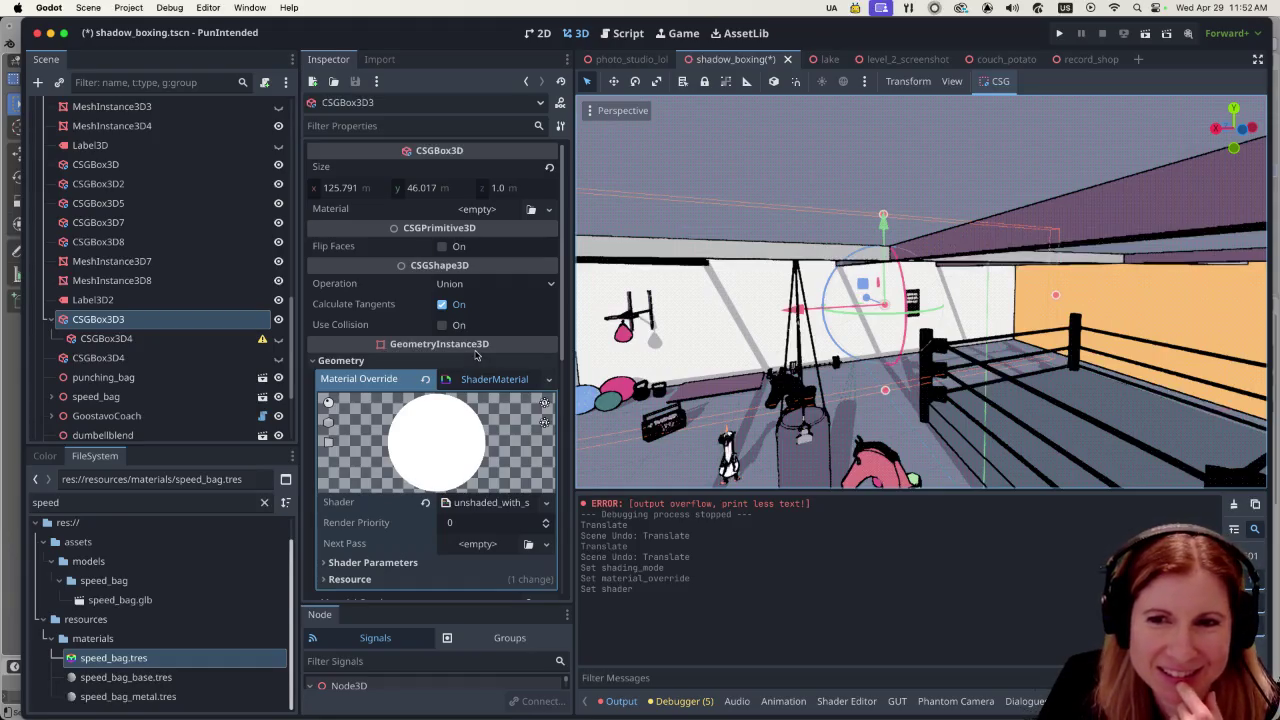
{"action": "scroll", "coordinate": [443, 351], "scroll_direction": "down", "scroll_amount": 2}
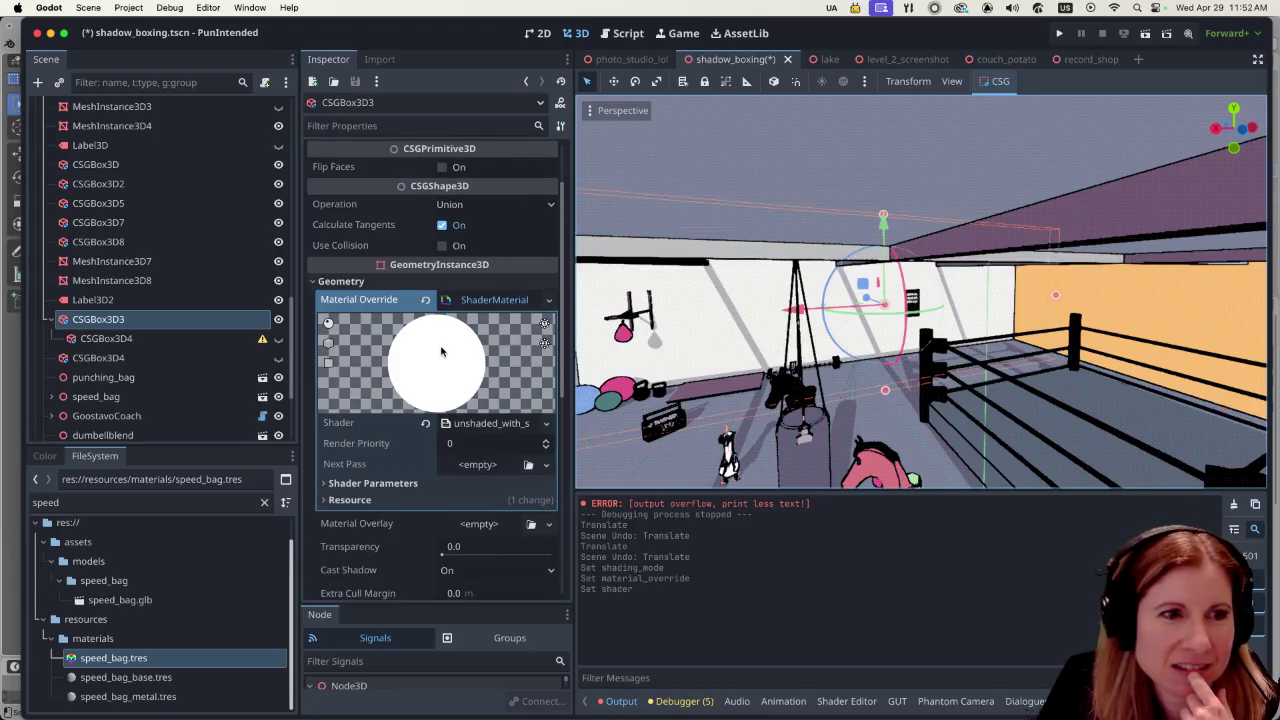
{"action": "scroll", "coordinate": [441, 351], "scroll_direction": "down", "scroll_amount": 3}
{"action": "scroll", "coordinate": [431, 353], "scroll_direction": "up", "scroll_amount": 3}
{"action": "scroll", "coordinate": [431, 353], "scroll_direction": "up", "scroll_amount": 2}
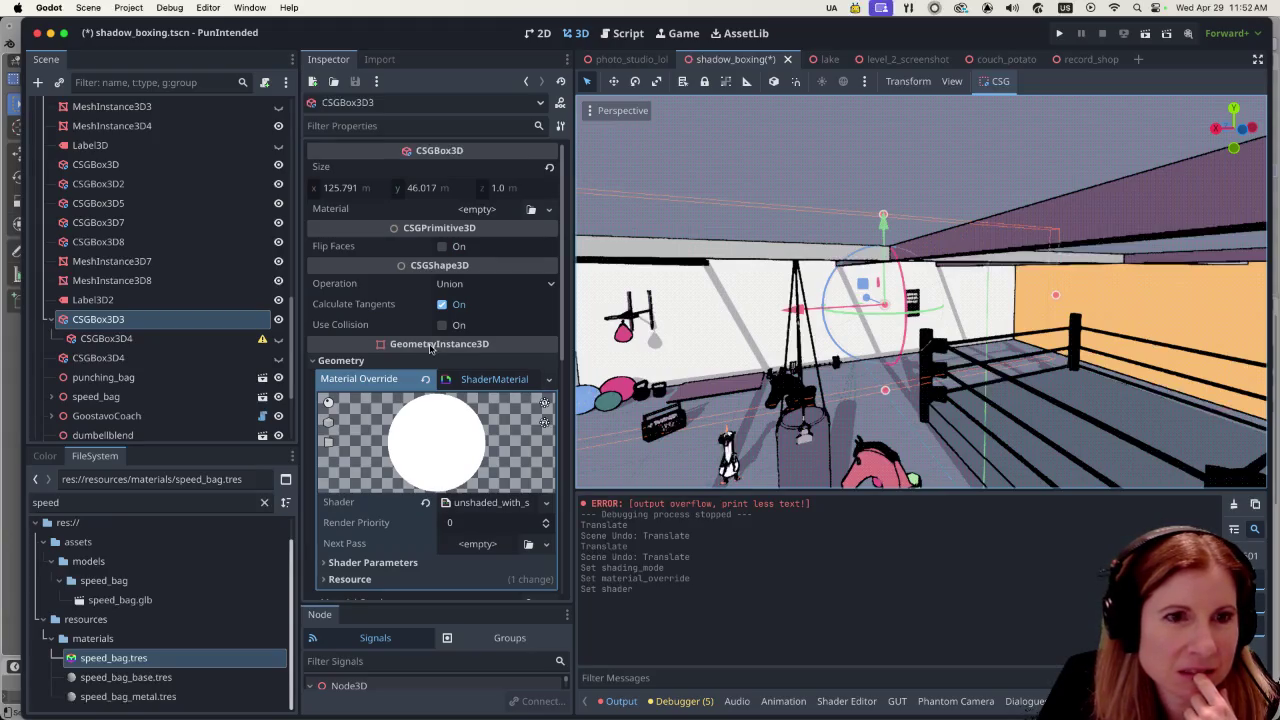
{"action": "scroll", "coordinate": [430, 348], "scroll_direction": "down", "scroll_amount": 8}
{"action": "scroll", "coordinate": [429, 349], "scroll_direction": "up", "scroll_amount": 6}
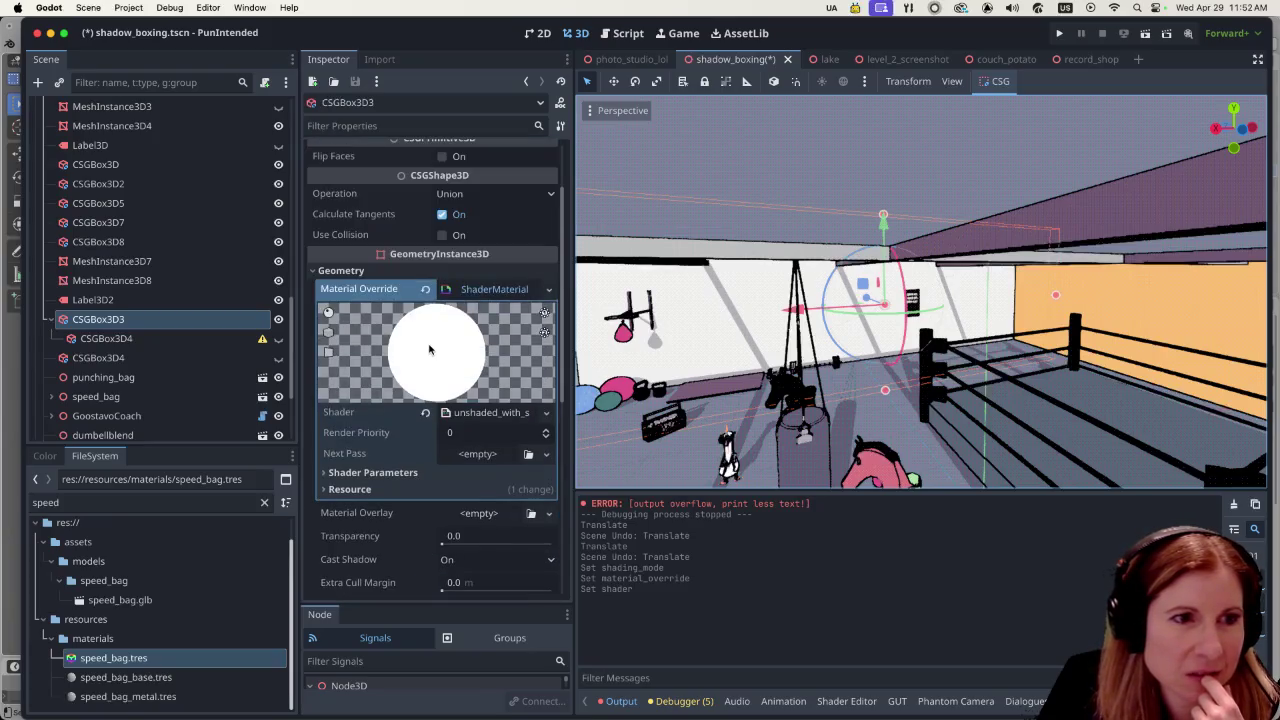
{"action": "left_click", "coordinate": [495, 289]}
{"action": "left_click", "coordinate": [496, 290]}
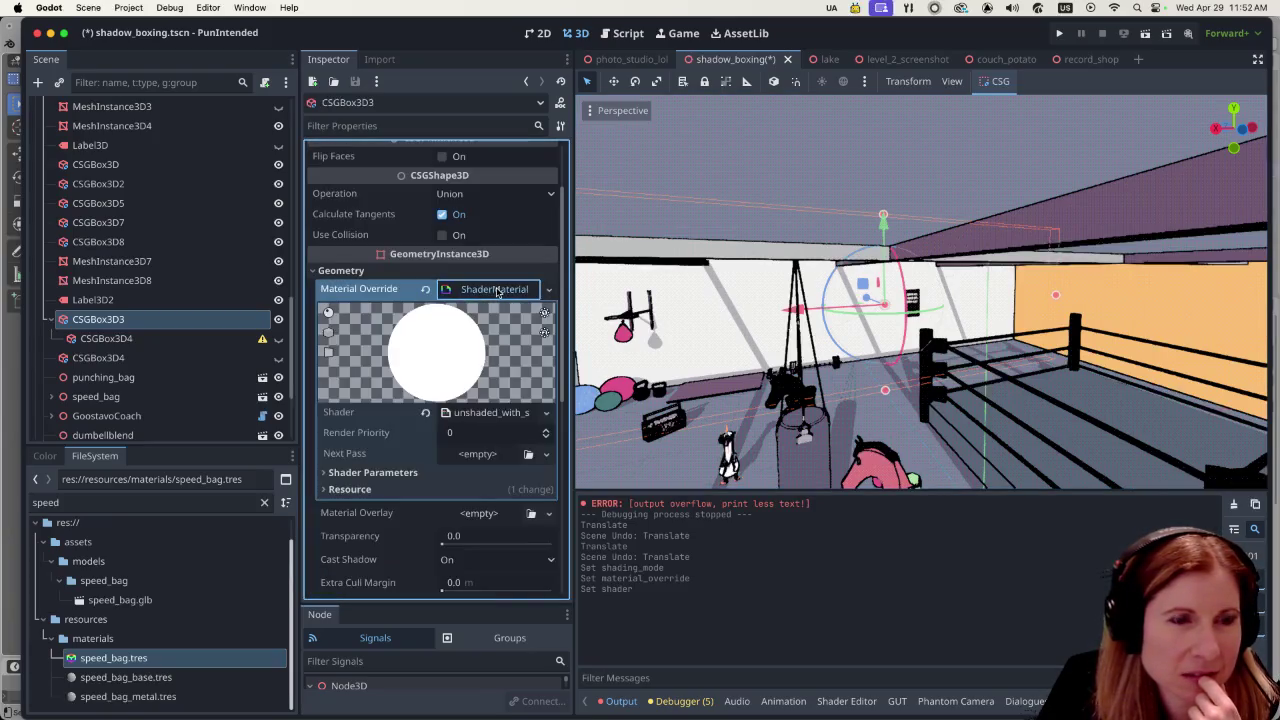
{"action": "scroll", "coordinate": [396, 298], "scroll_direction": "down", "scroll_amount": 7}
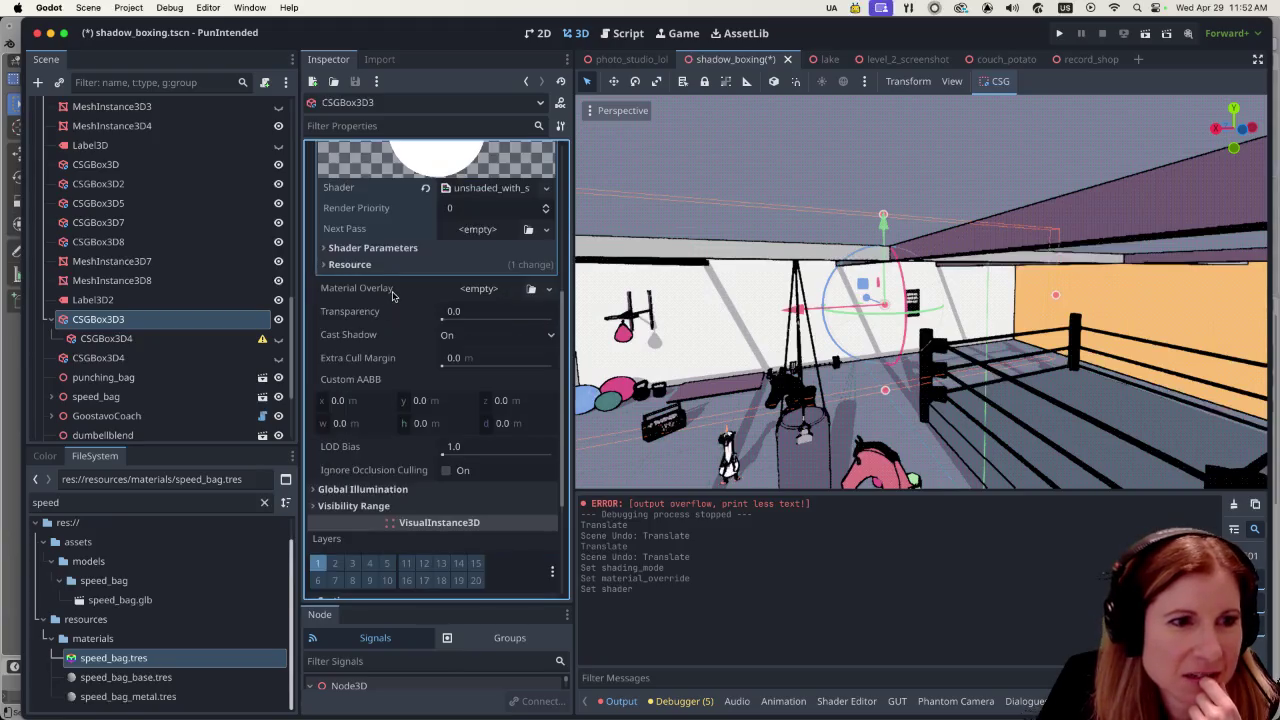
{"action": "scroll", "coordinate": [391, 286], "scroll_direction": "up", "scroll_amount": 9}
{"action": "mouse_move", "coordinate": [397, 281]}
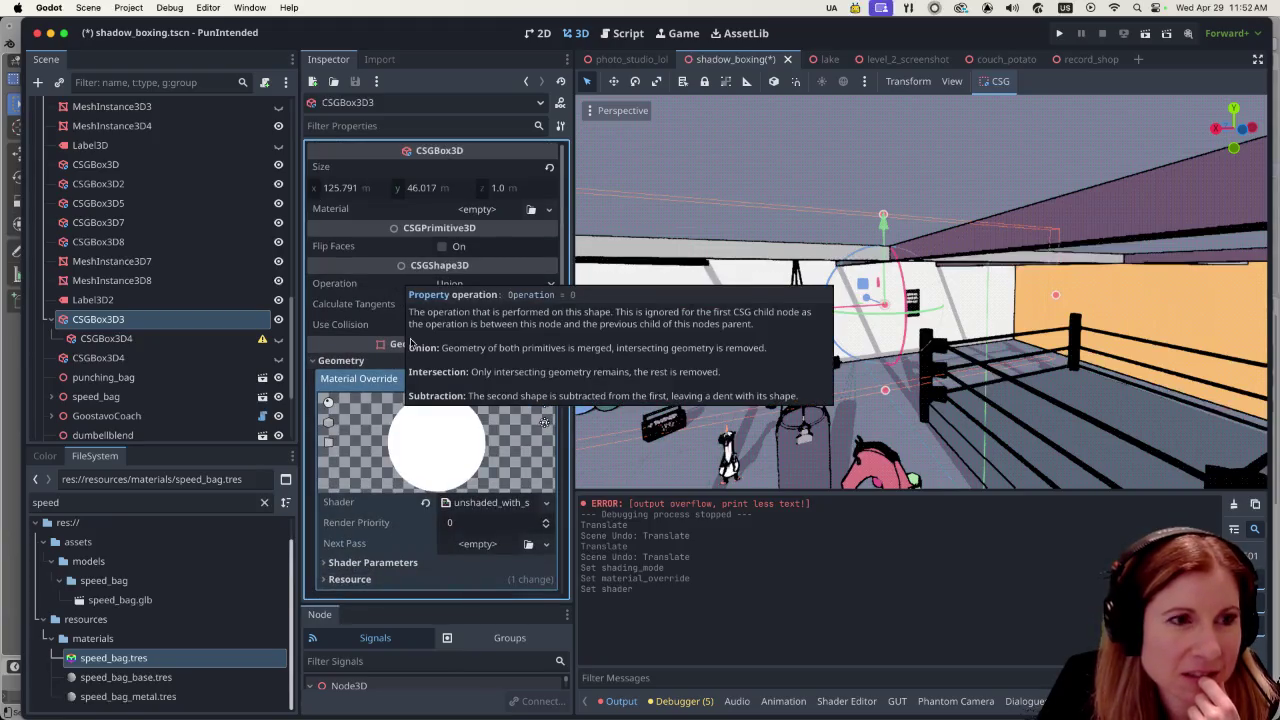
{"action": "scroll", "coordinate": [500, 340], "scroll_direction": "down", "scroll_amount": 5}
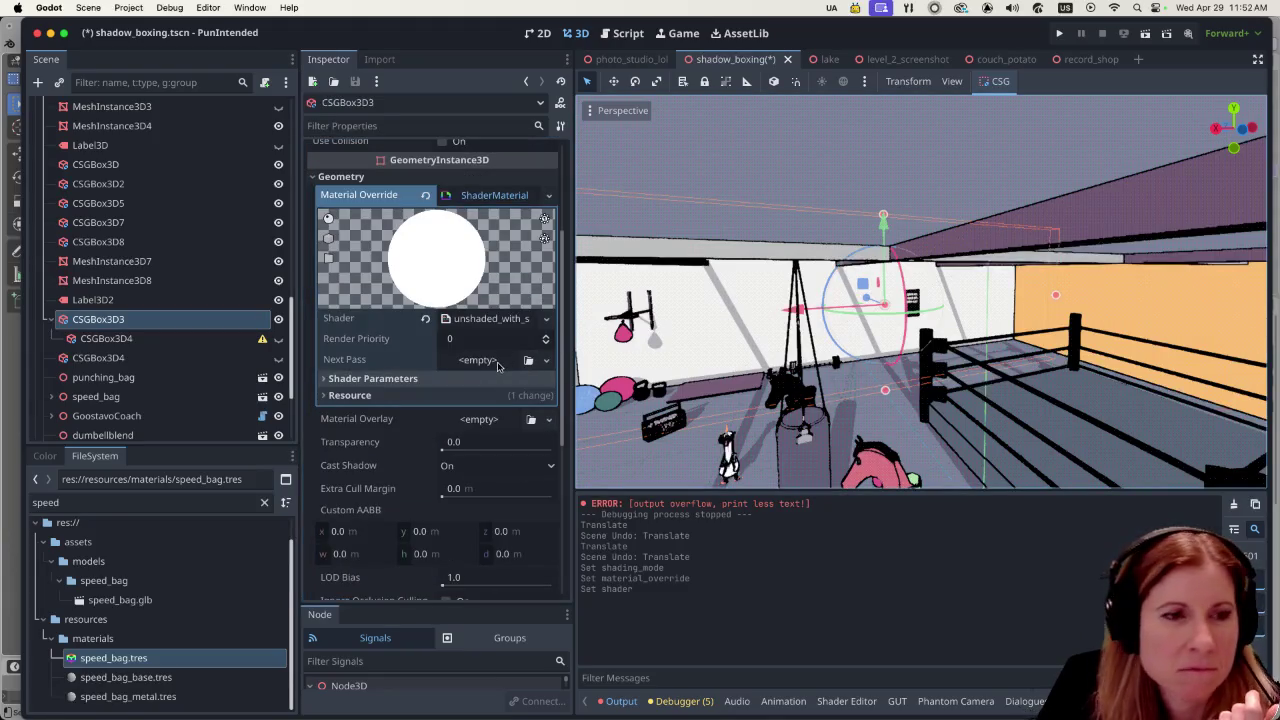
{"action": "left_click", "coordinate": [325, 379]}
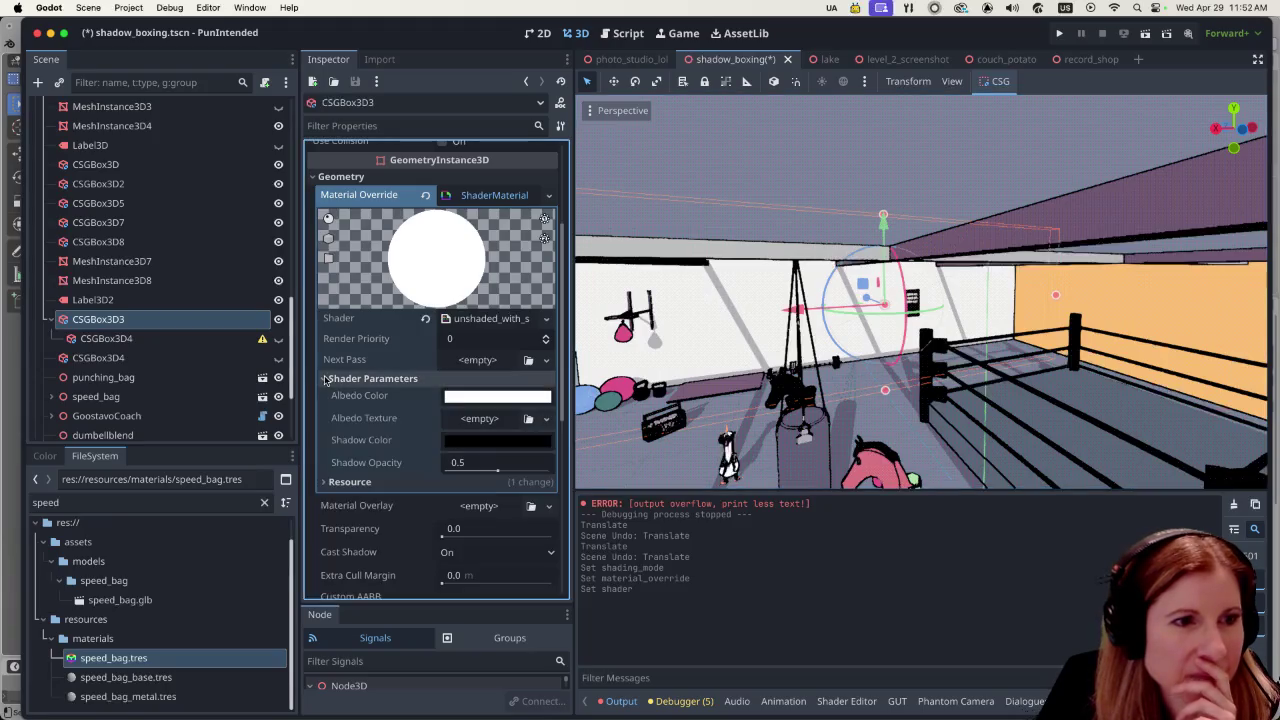
Step: Try several swatches and set the Albedo Color shader parameter to yellow #fcc539
{"action": "left_click", "coordinate": [480, 400]}
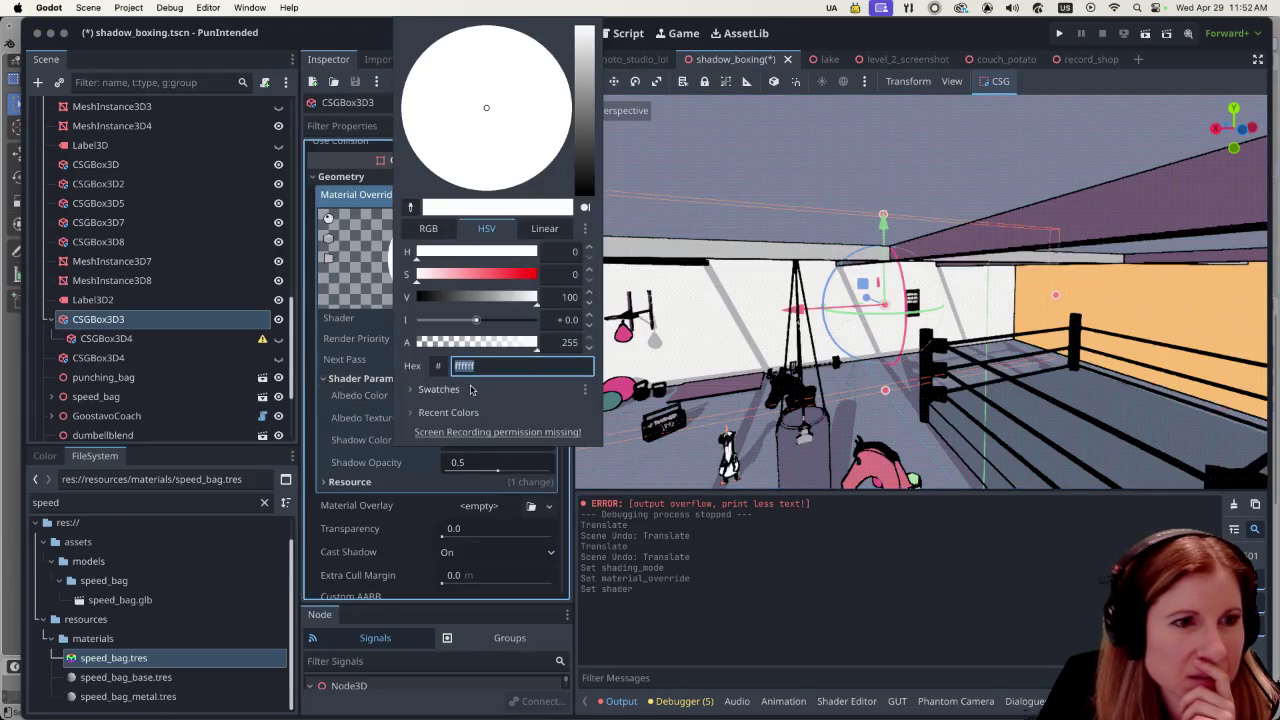
{"action": "left_click", "coordinate": [473, 390]}
{"action": "left_click", "coordinate": [585, 474]}
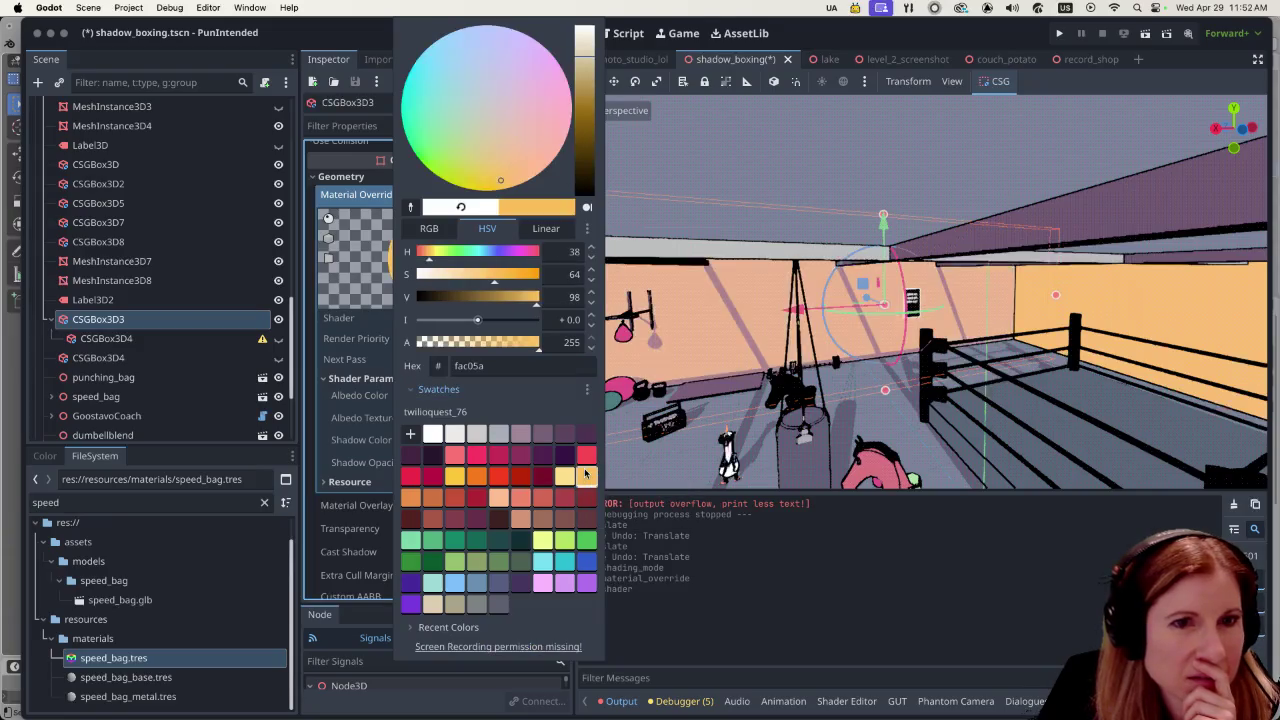
{"action": "left_click", "coordinate": [565, 477]}
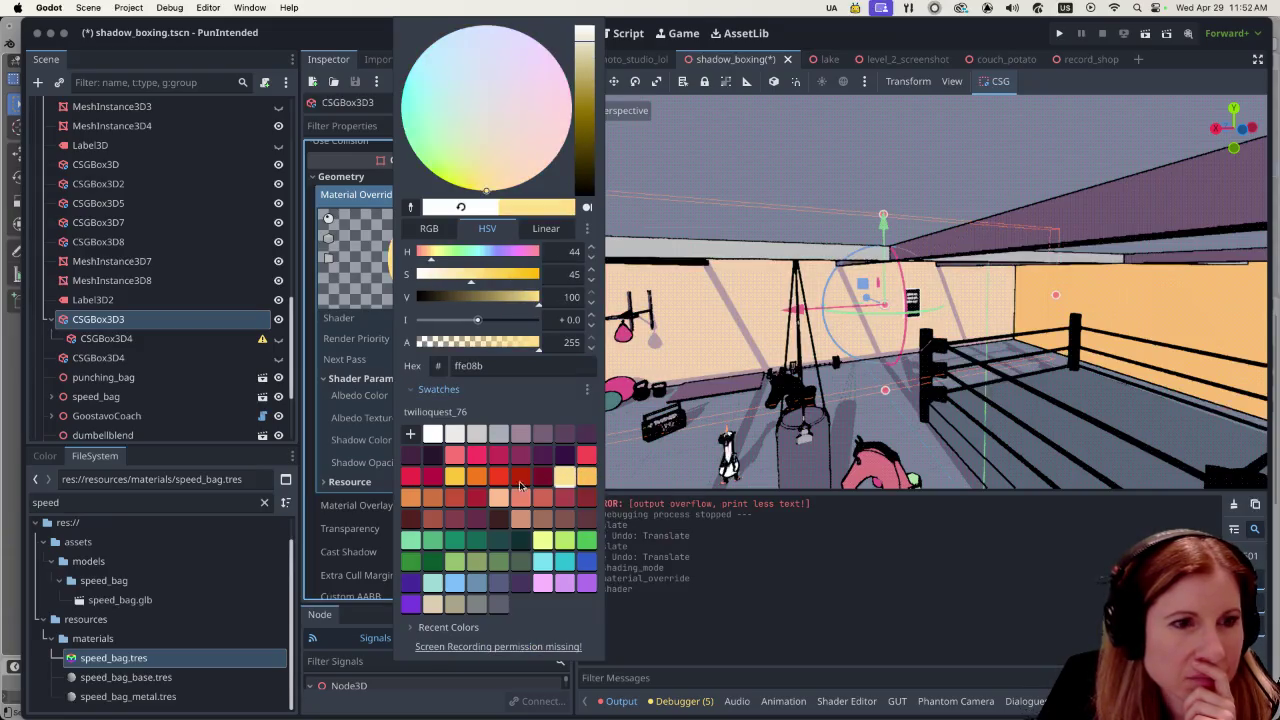
{"action": "left_click", "coordinate": [453, 477]}
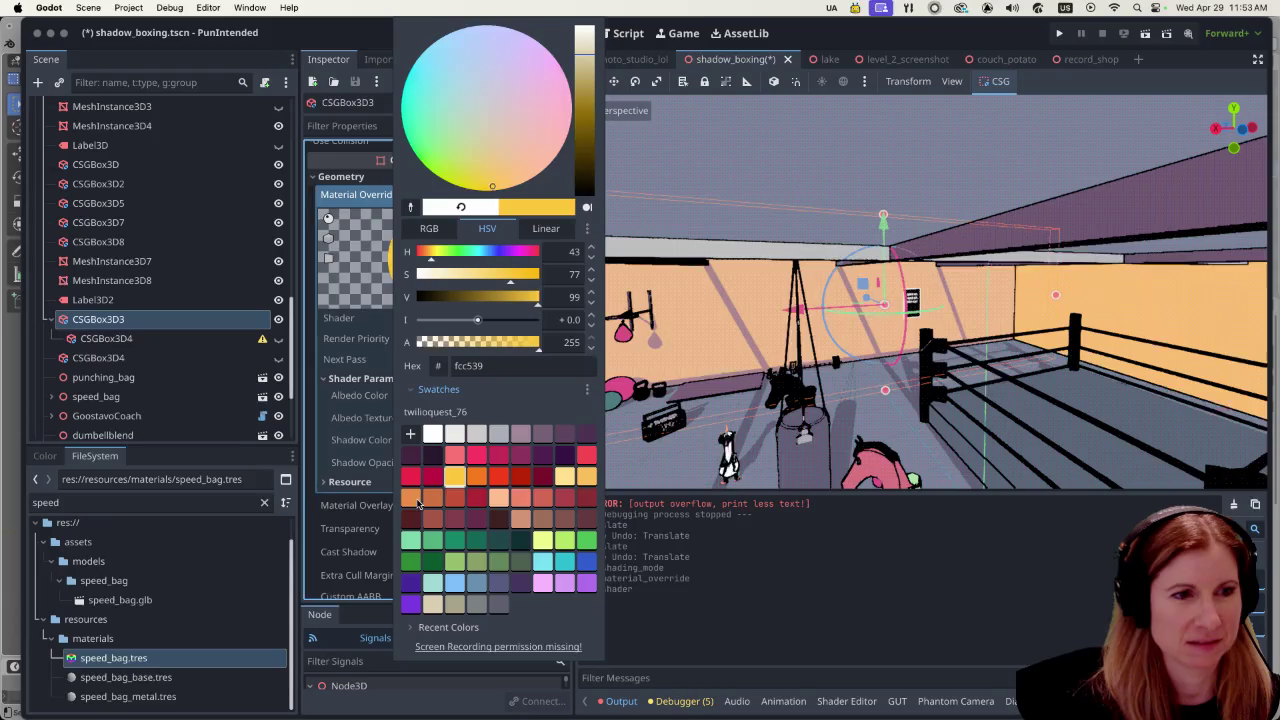
{"action": "left_click", "coordinate": [416, 500]}
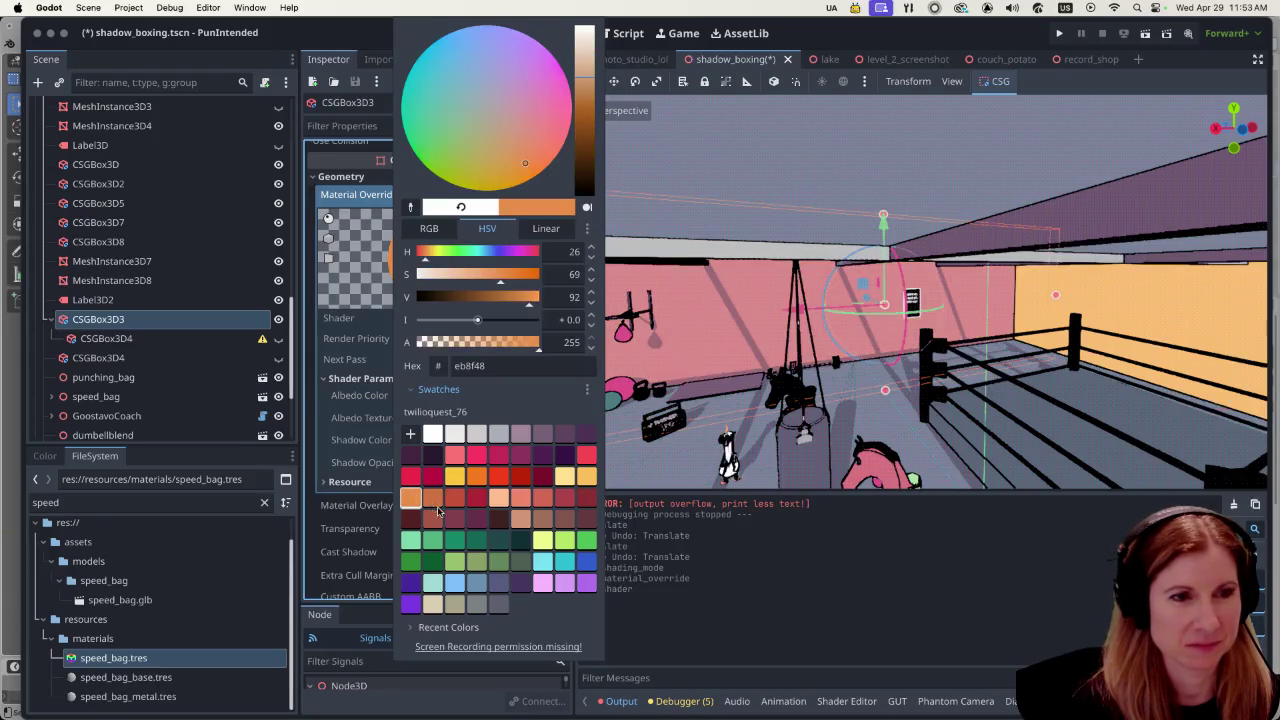
{"action": "left_click", "coordinate": [459, 478]}
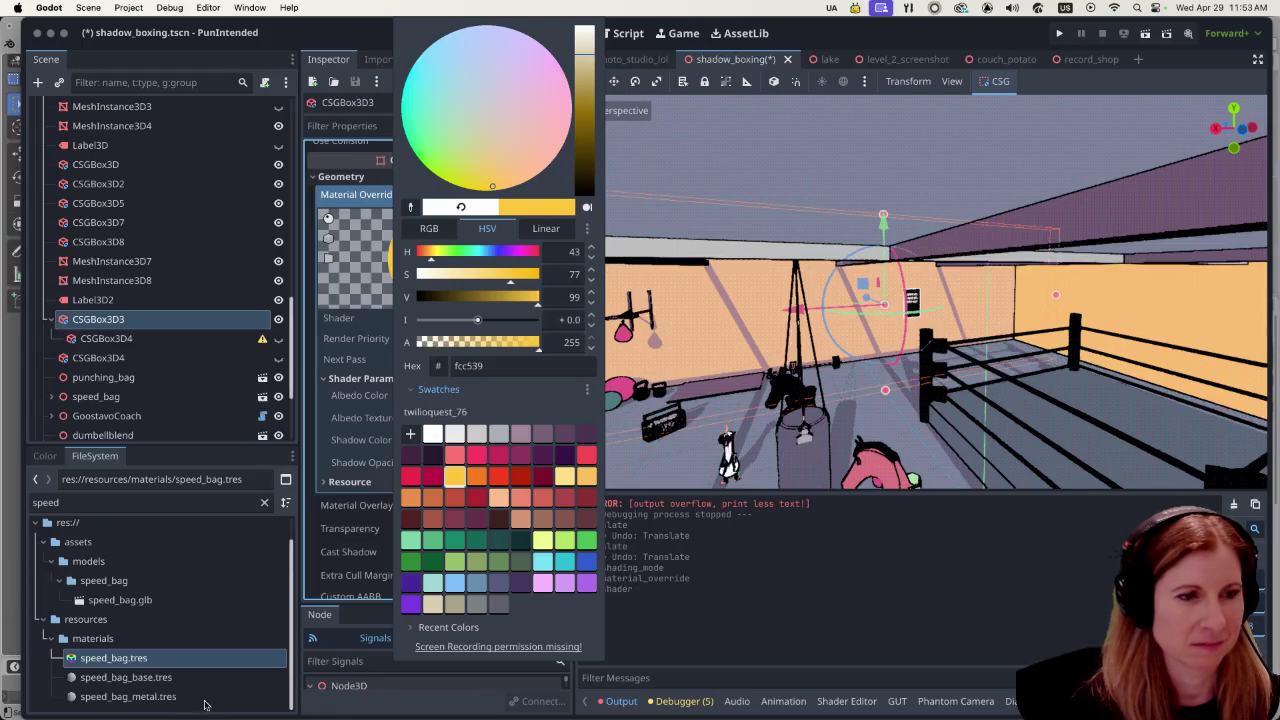
{"action": "left_click", "coordinate": [748, 613]}
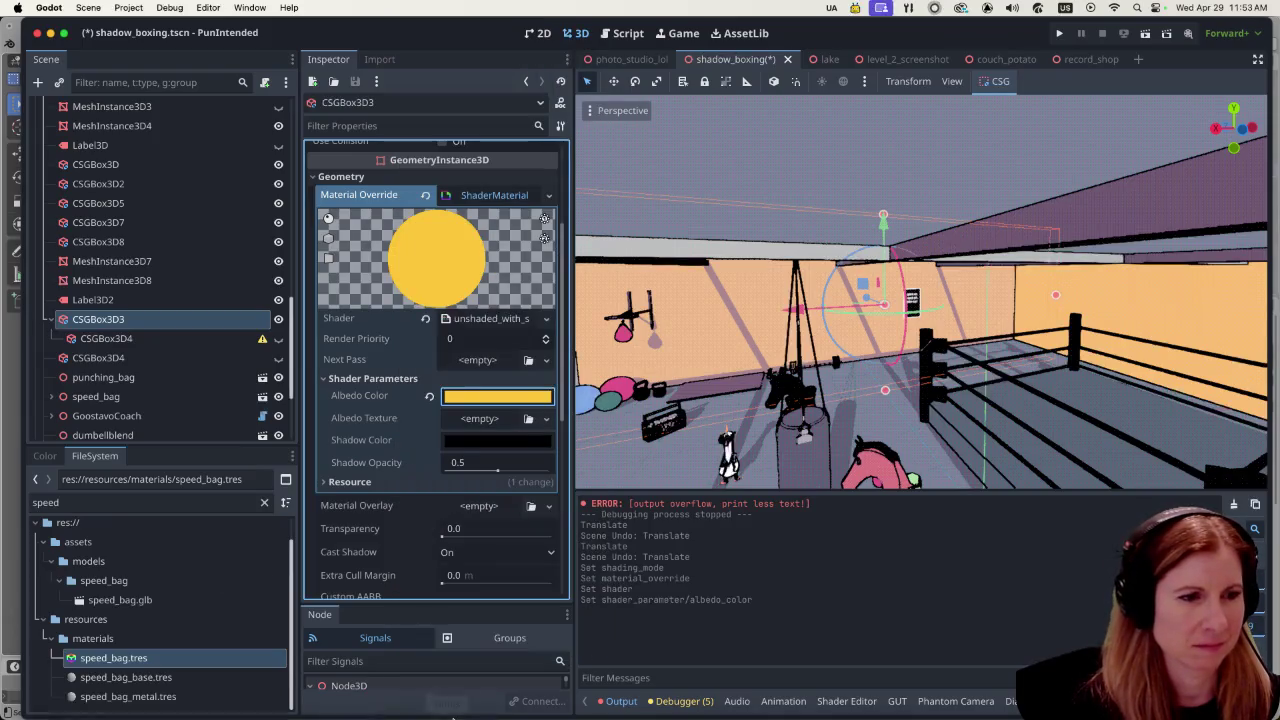
Step: Adjust the viewport zoom and save the shadow_boxing scene with Cmd+S
{"action": "left_click", "coordinate": [150, 706]}
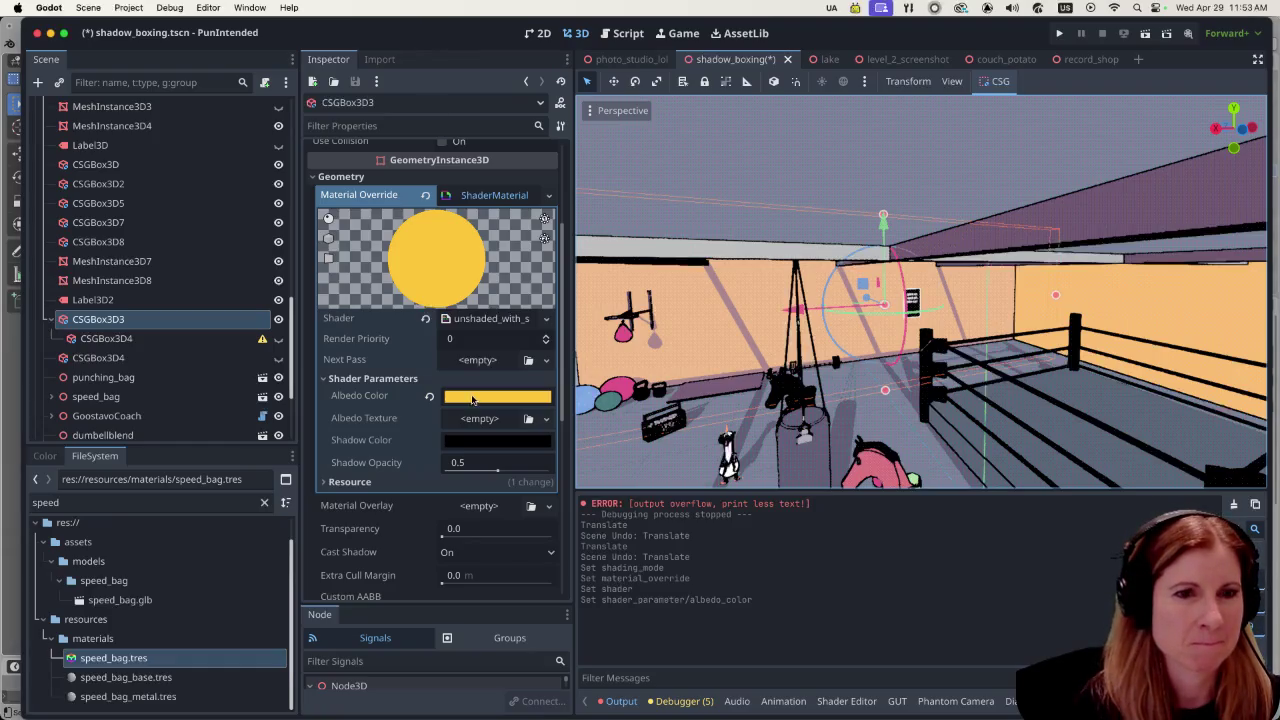
{"action": "scroll", "coordinate": [746, 360], "scroll_direction": "down", "scroll_amount": 10}
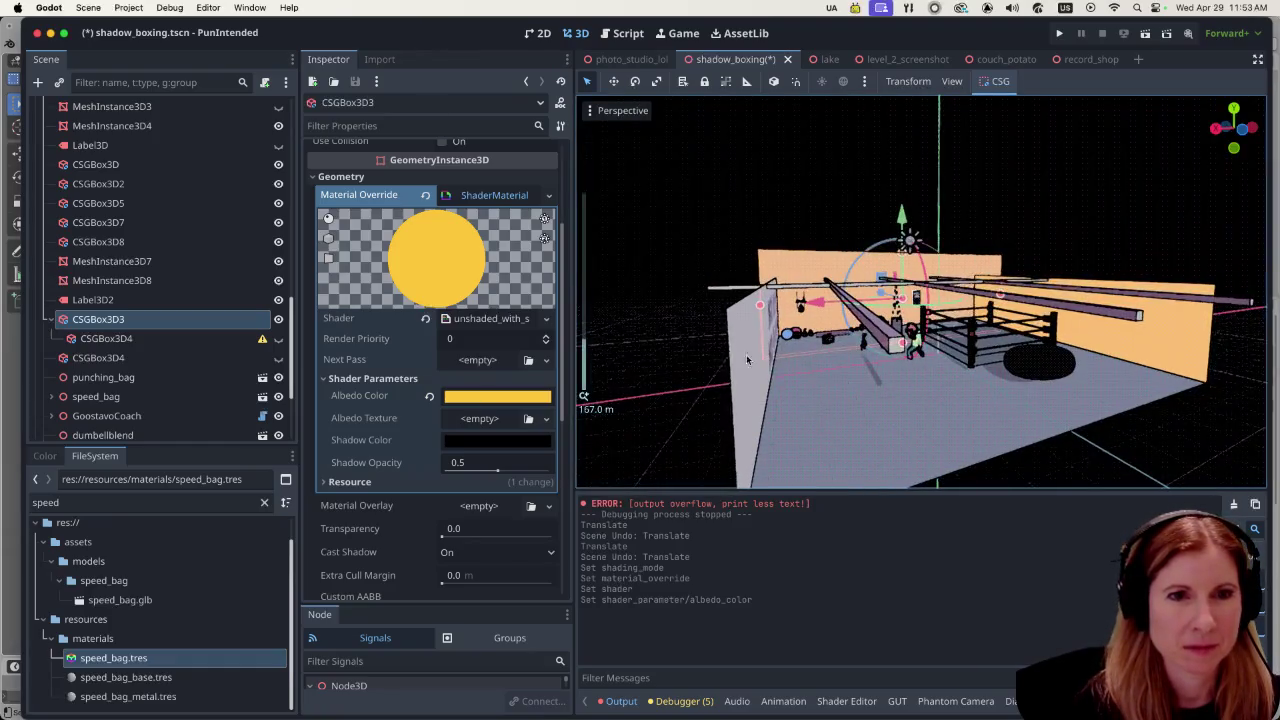
{"action": "scroll", "coordinate": [746, 360], "scroll_direction": "up", "scroll_amount": 10}
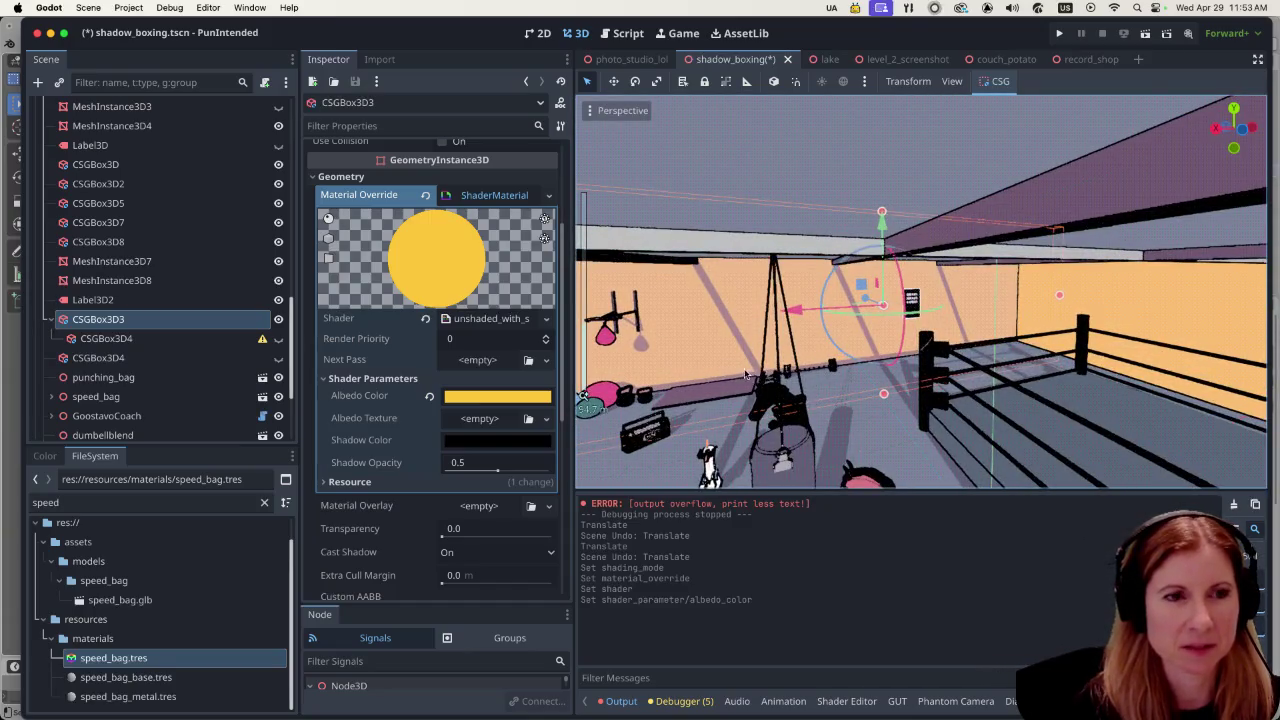
{"action": "scroll", "coordinate": [755, 372], "scroll_direction": "down", "scroll_amount": 5}
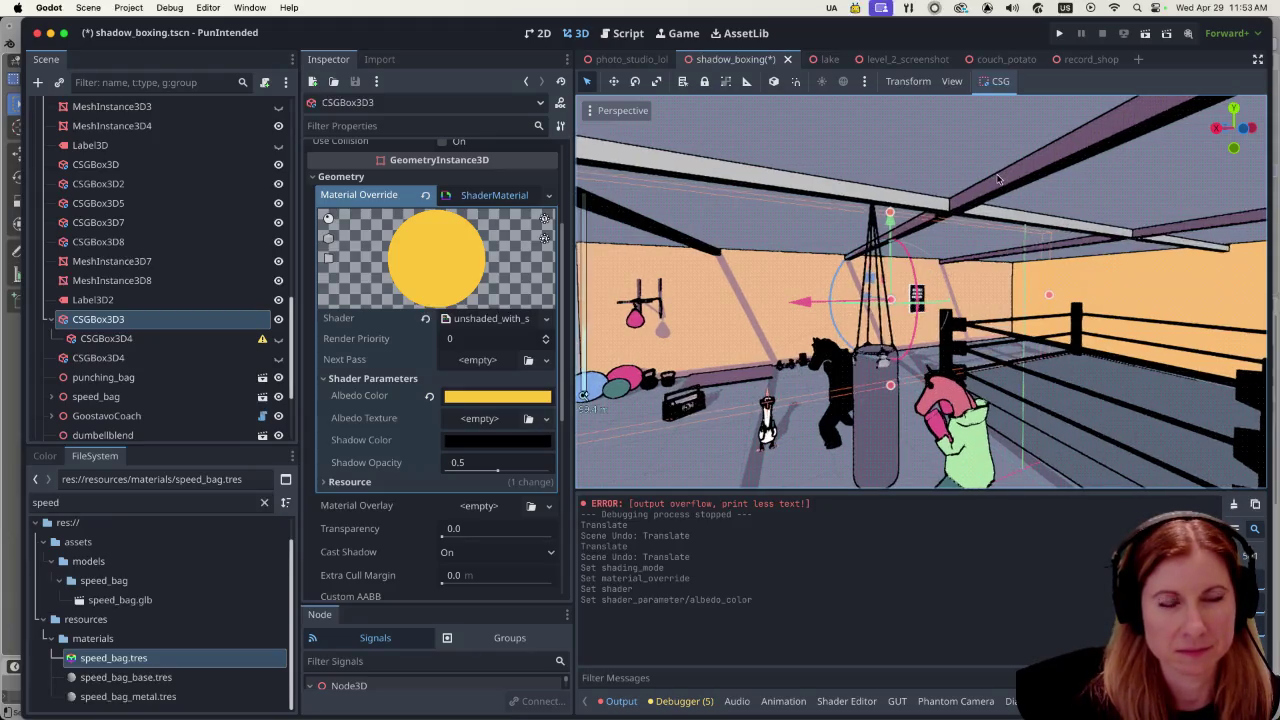
{"action": "key", "text": "super+s"}
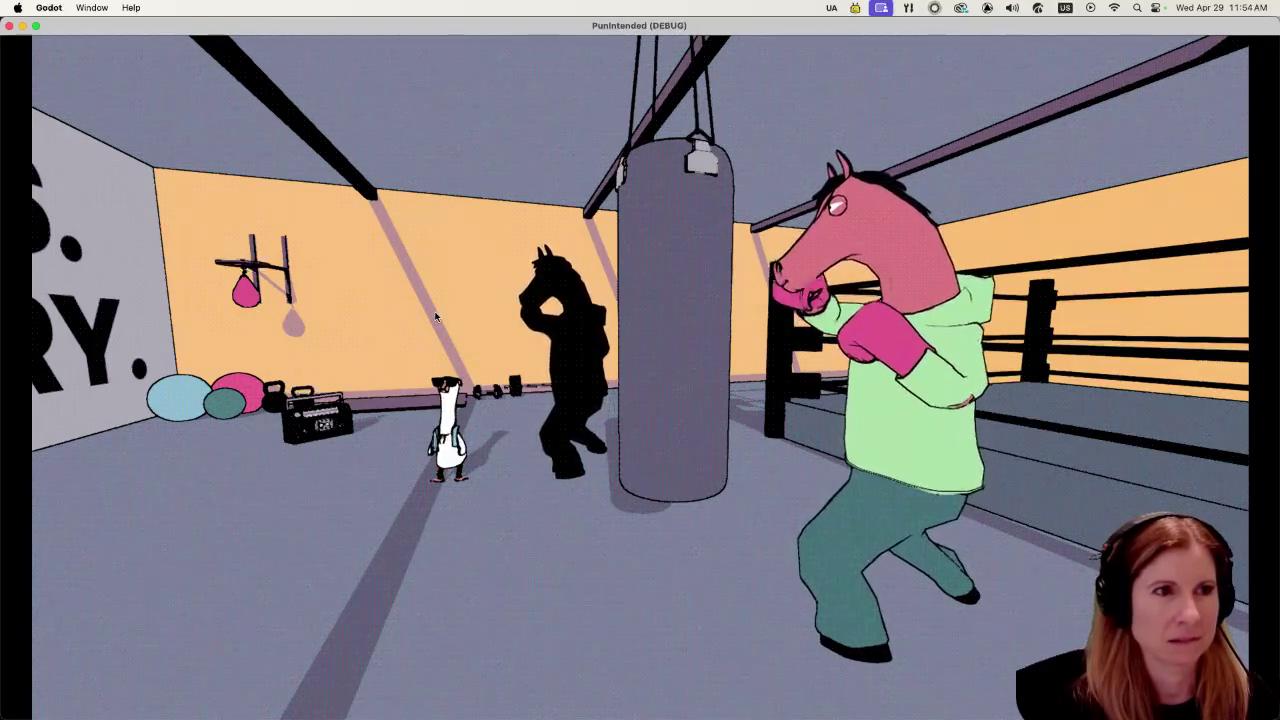
Step: Quit the running game with Cmd+Q and open the Shadow Color picker
{"action": "key", "text": "super+q"}
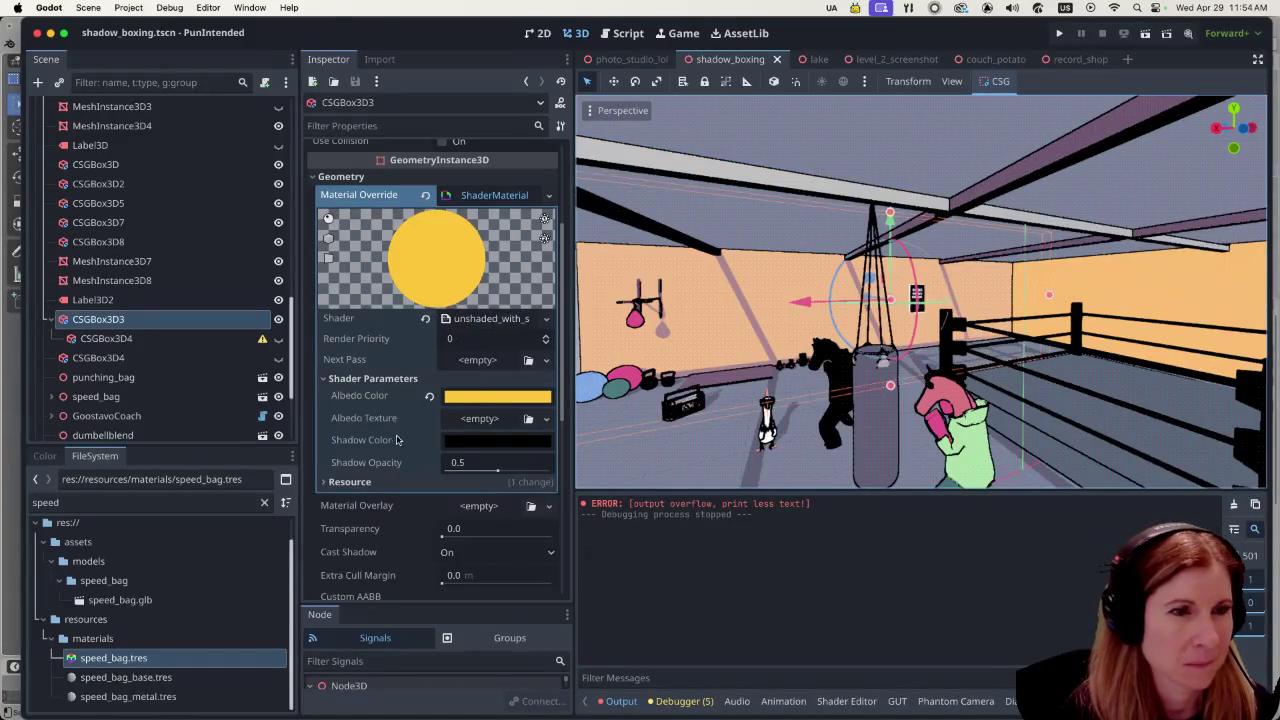
{"action": "left_click", "coordinate": [468, 441]}
Step: Preview grey, near-white, red, green, crimson and purple swatches as the shadow colour
{"action": "left_click", "coordinate": [471, 392]}
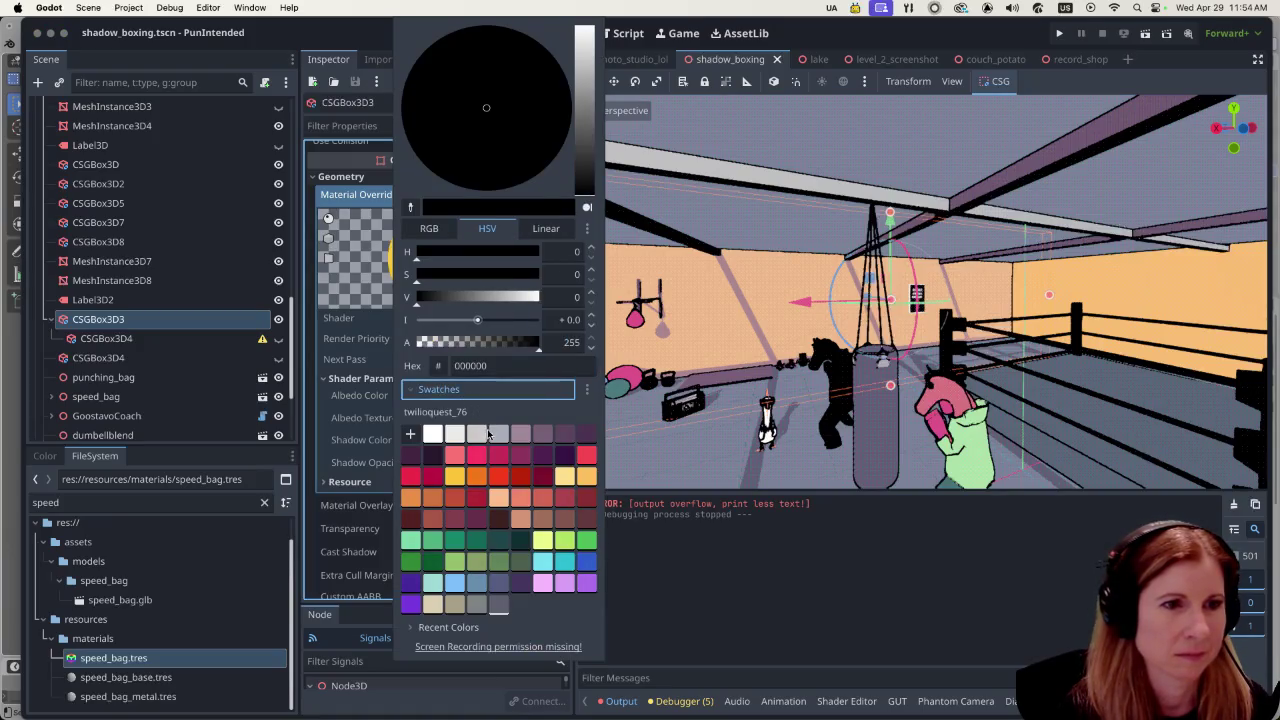
{"action": "left_click", "coordinate": [499, 434]}
{"action": "left_click", "coordinate": [476, 434]}
{"action": "left_click", "coordinate": [454, 434]}
{"action": "left_click", "coordinate": [525, 484]}
{"action": "left_click", "coordinate": [460, 560]}
{"action": "left_click", "coordinate": [548, 486]}
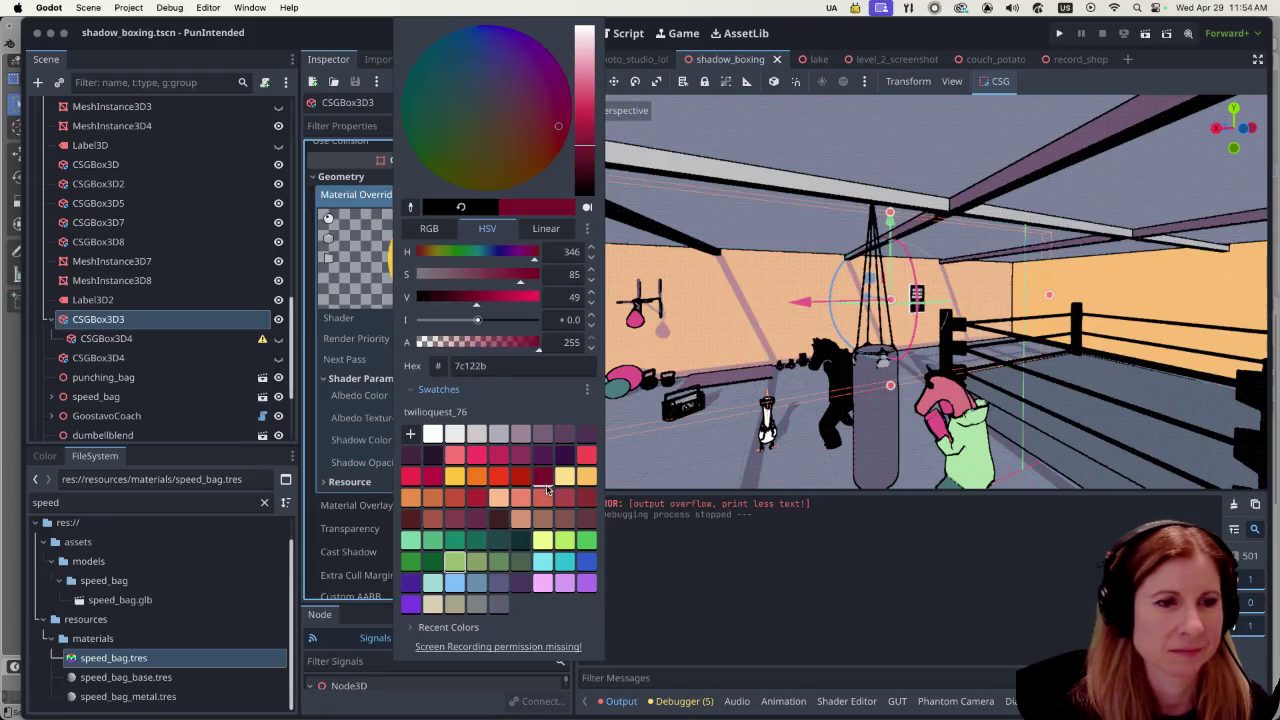
{"action": "left_click", "coordinate": [557, 460]}
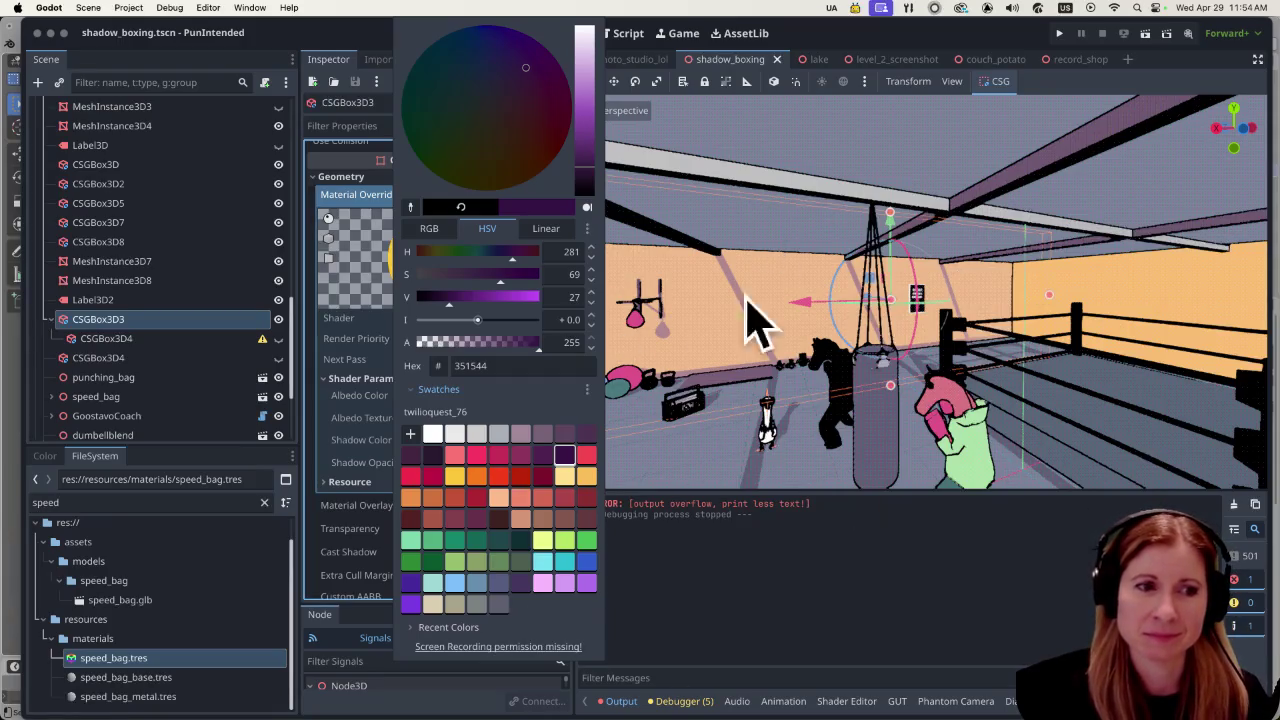
Step: Try more swatches, then settle on dark purple 28192f for the shadow colour
{"action": "left_click", "coordinate": [499, 585]}
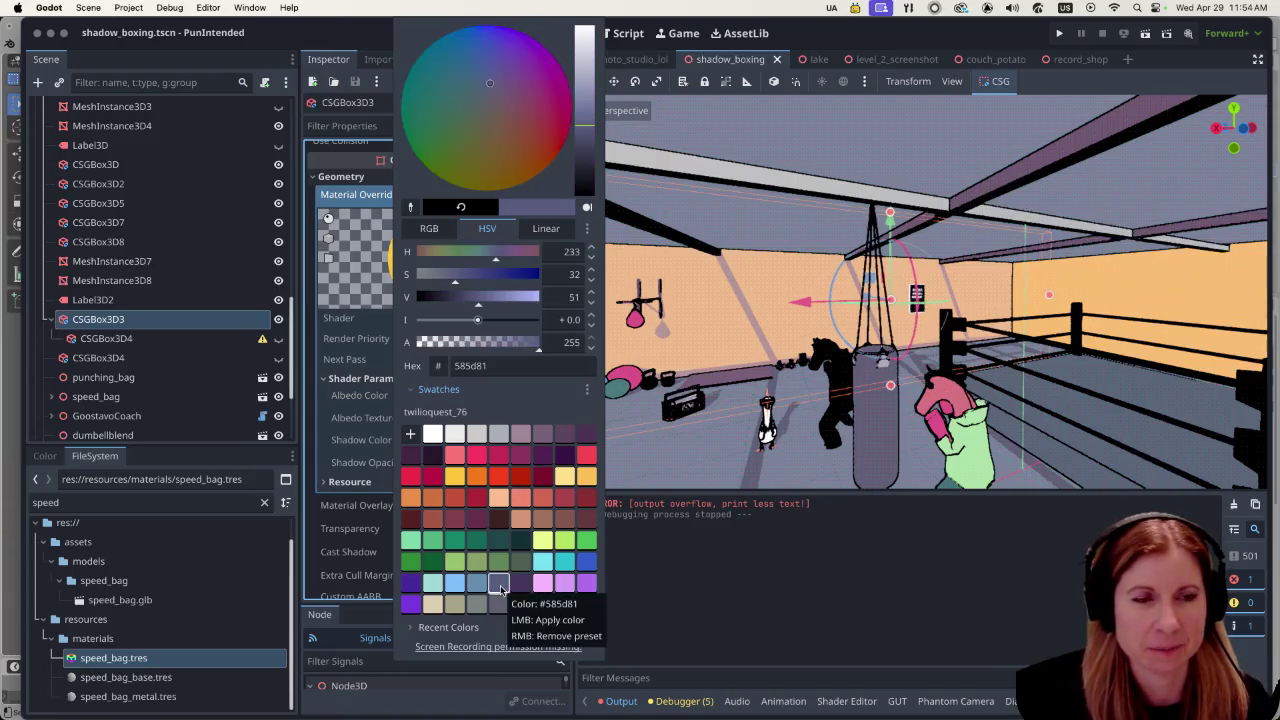
{"action": "left_click", "coordinate": [477, 585]}
{"action": "left_click", "coordinate": [433, 585]}
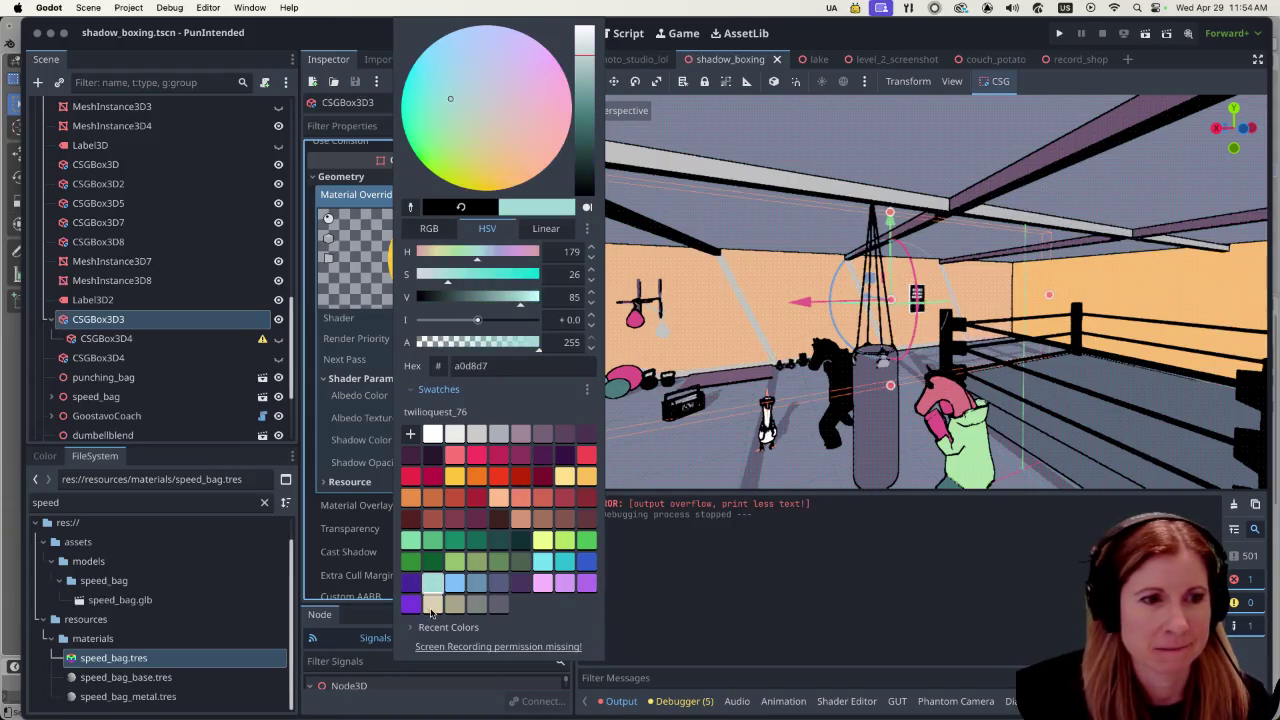
{"action": "left_click", "coordinate": [482, 606]}
{"action": "left_click", "coordinate": [457, 609]}
{"action": "left_click", "coordinate": [499, 605]}
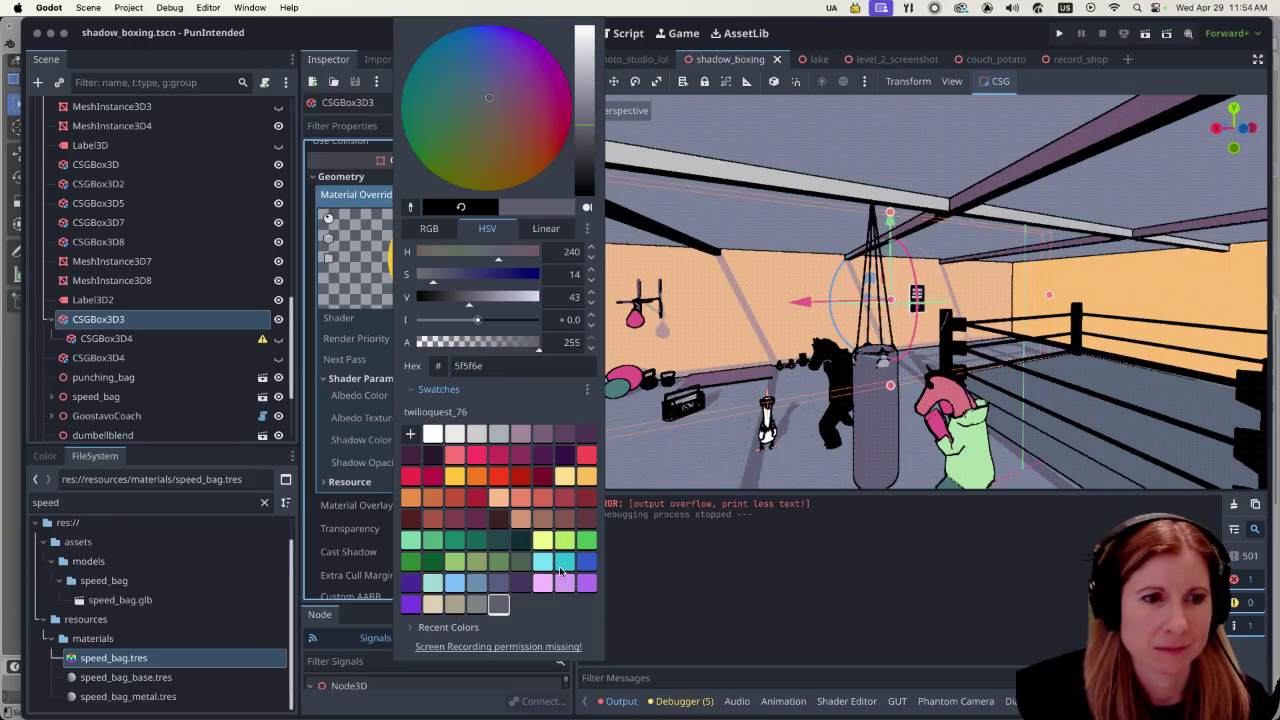
{"action": "left_click", "coordinate": [508, 566]}
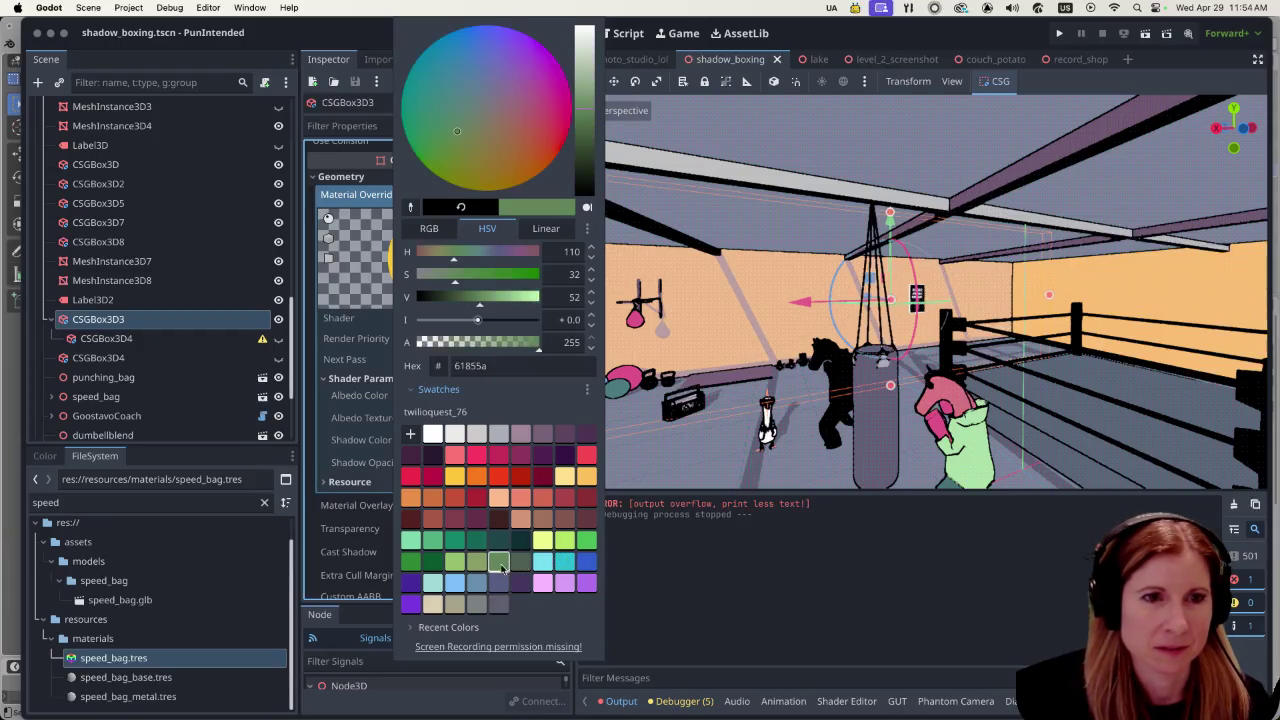
{"action": "left_click", "coordinate": [484, 543]}
{"action": "left_click", "coordinate": [497, 505]}
{"action": "left_click", "coordinate": [543, 477]}
{"action": "left_click", "coordinate": [520, 457]}
{"action": "left_click", "coordinate": [537, 477]}
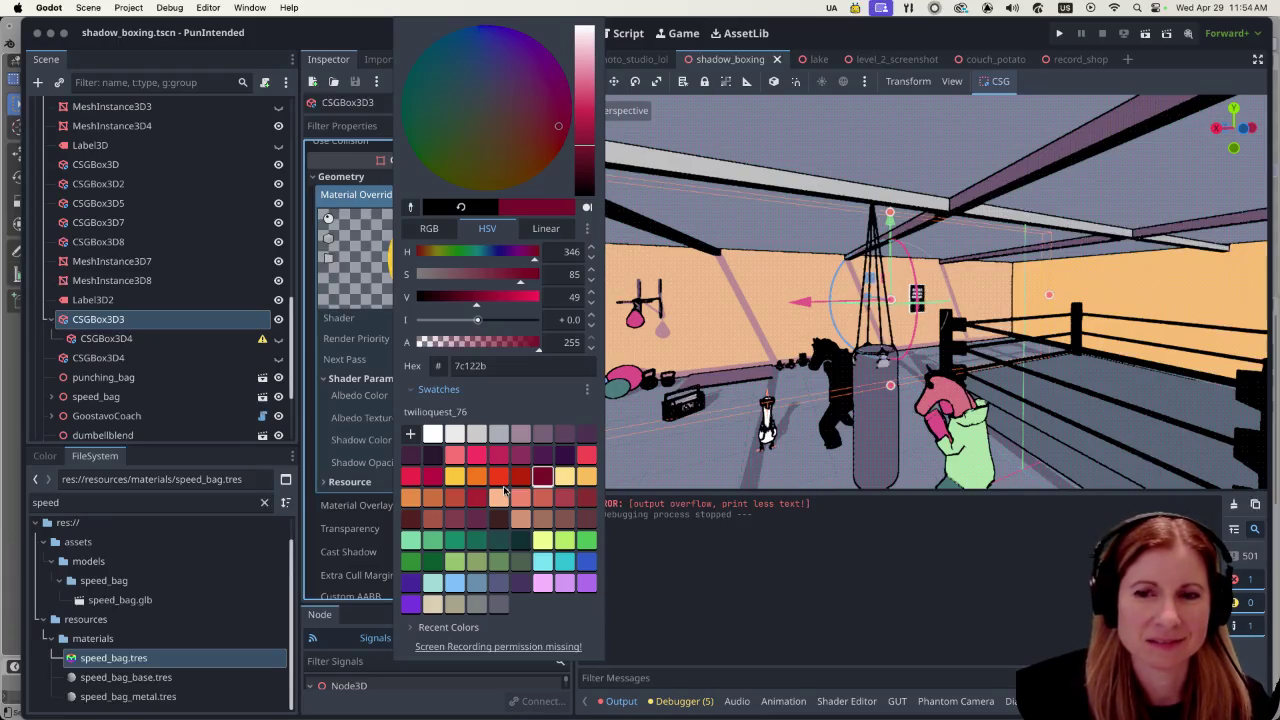
{"action": "left_click", "coordinate": [434, 456]}
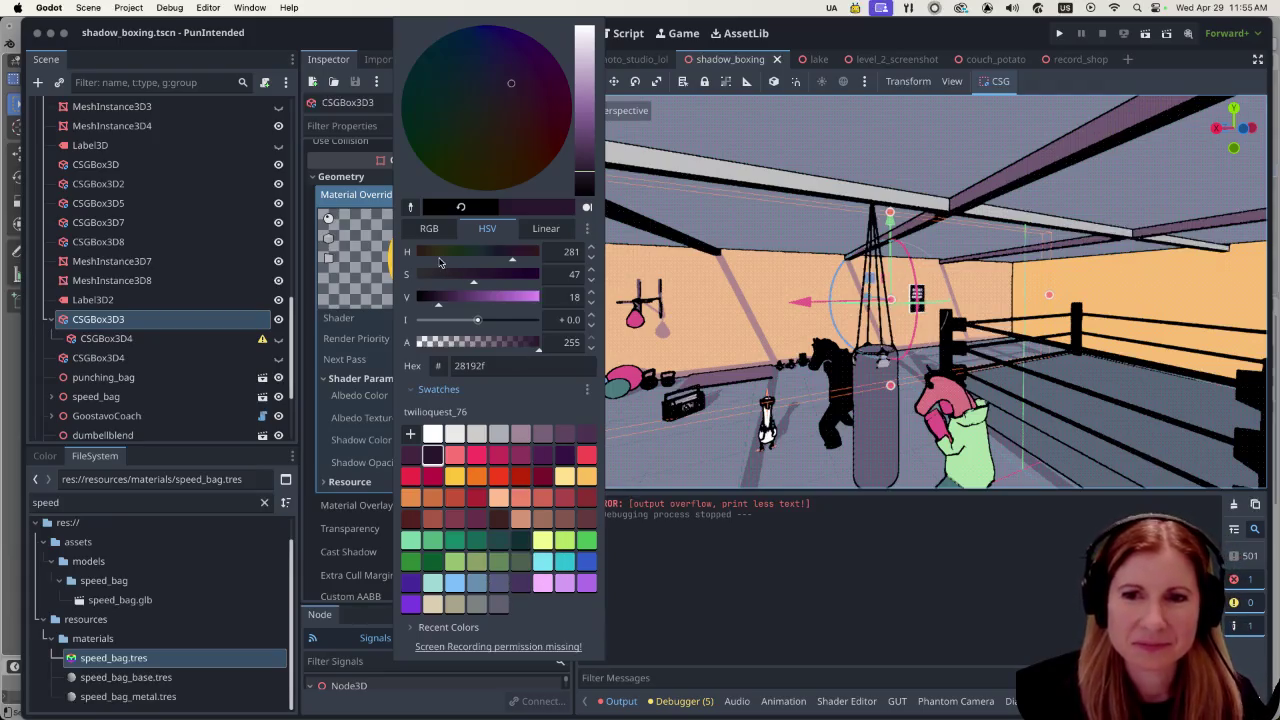
{"action": "left_click", "coordinate": [650, 460]}
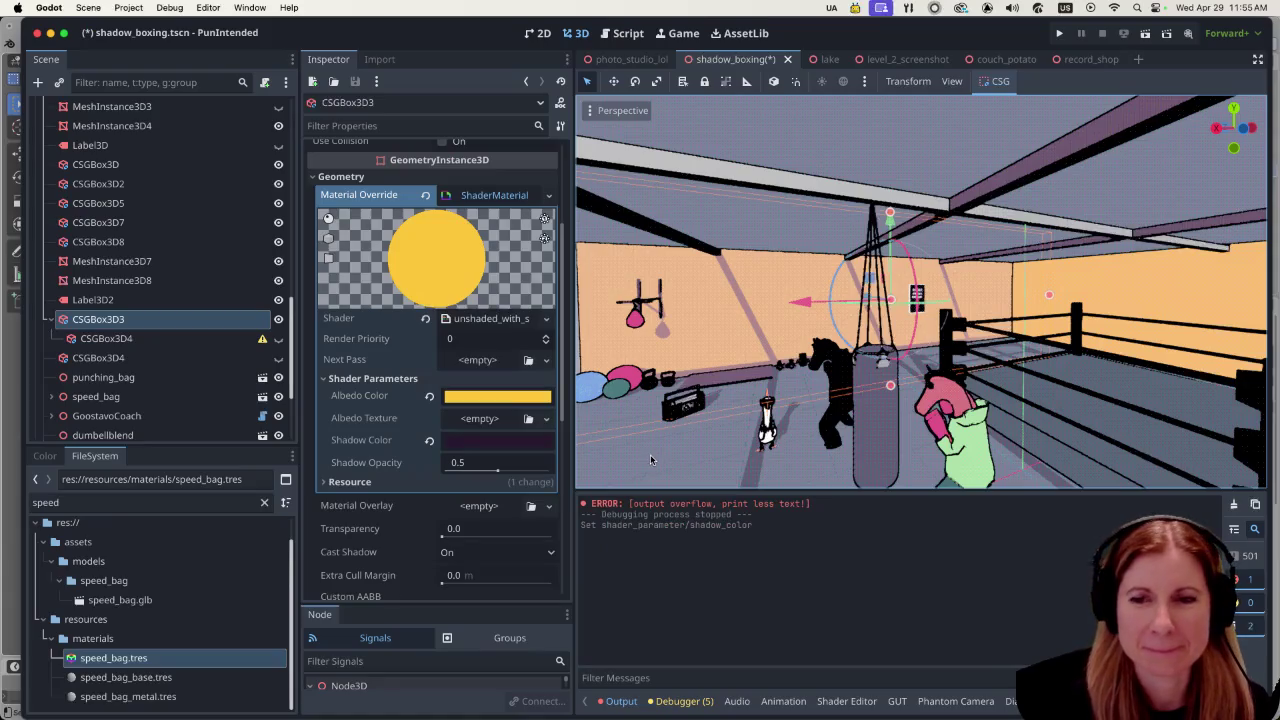
Step: Set the Shadow Color to pure black 000000 by dragging its value to 0
{"action": "scroll", "coordinate": [650, 455], "scroll_direction": "left", "scroll_amount": 5}
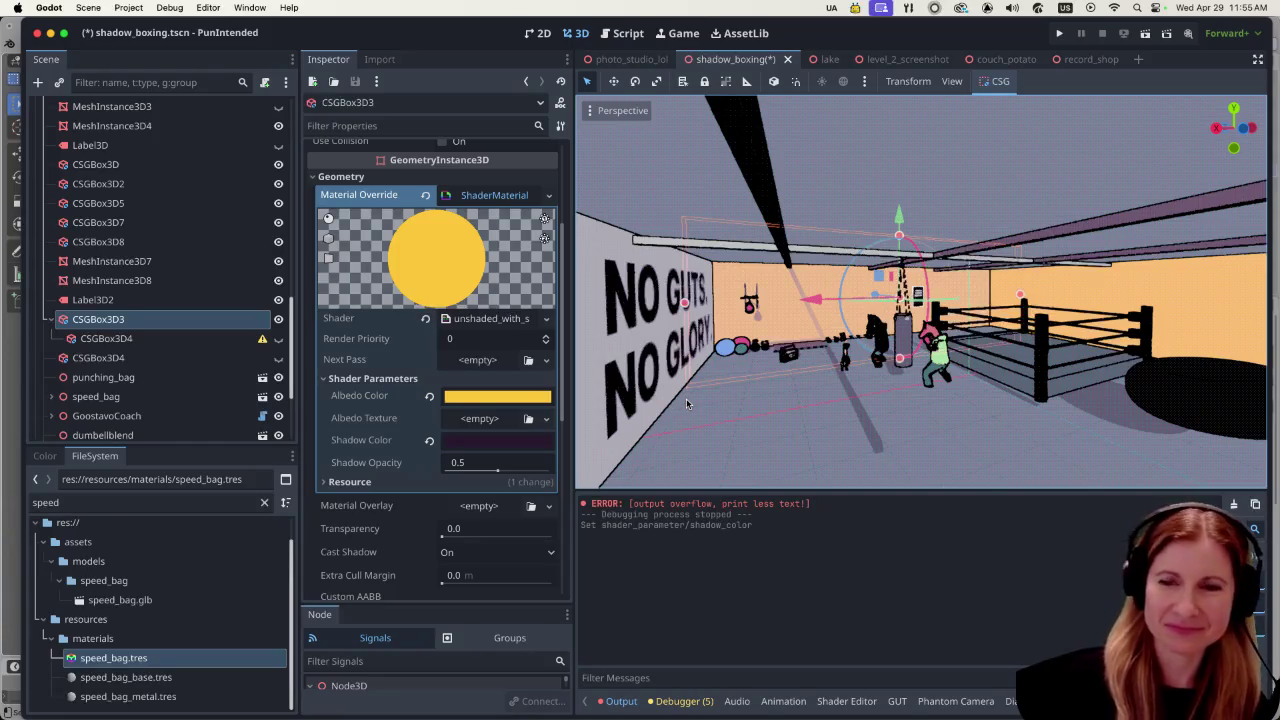
{"action": "left_click", "coordinate": [500, 440]}
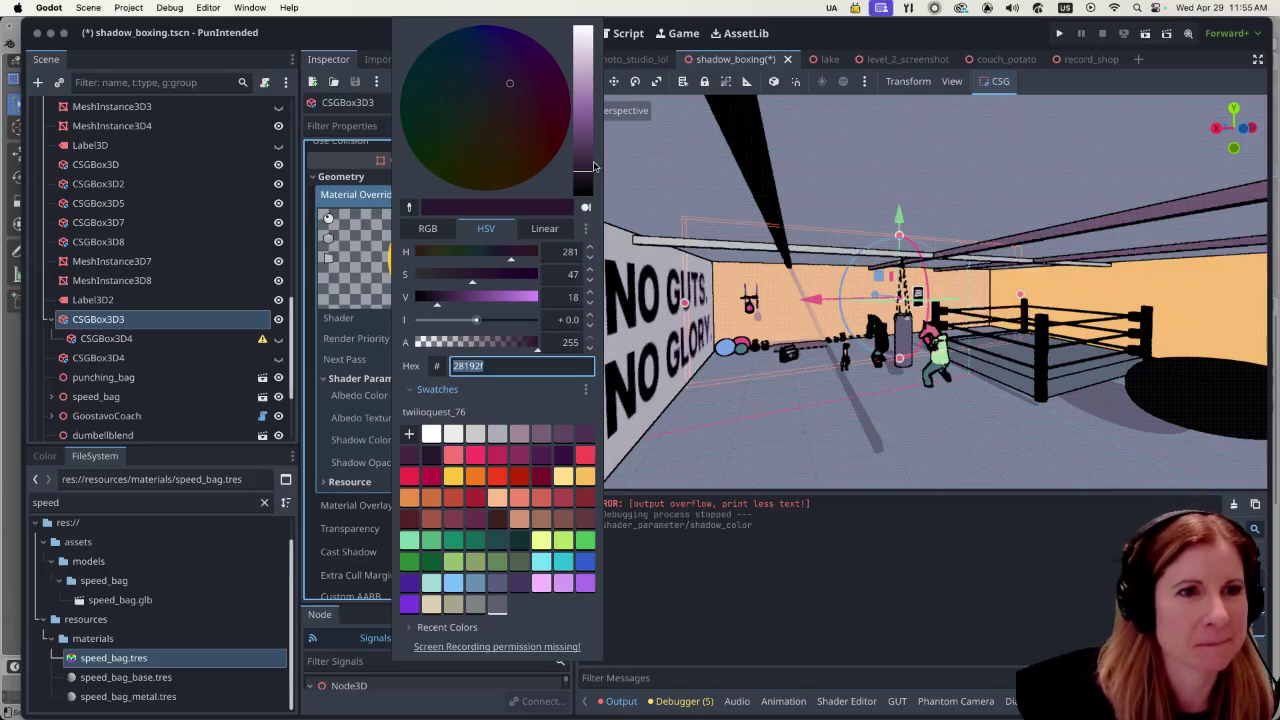
{"action": "left_click_drag", "start_coordinate": [586, 168], "coordinate": [586, 198]}
{"action": "left_click", "coordinate": [730, 478]}
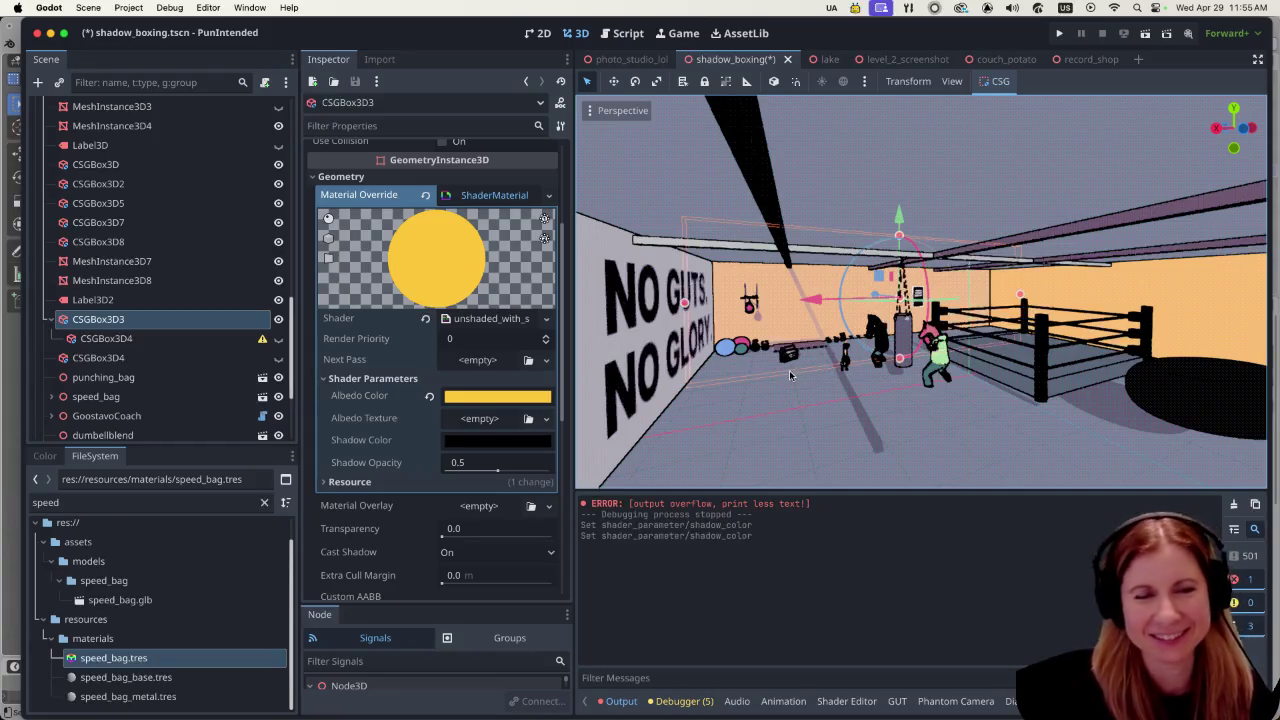
Step: Save the shadow_boxing scene with Ctrl+S
{"action": "scroll", "coordinate": [843, 383], "scroll_direction": "right", "scroll_amount": 5}
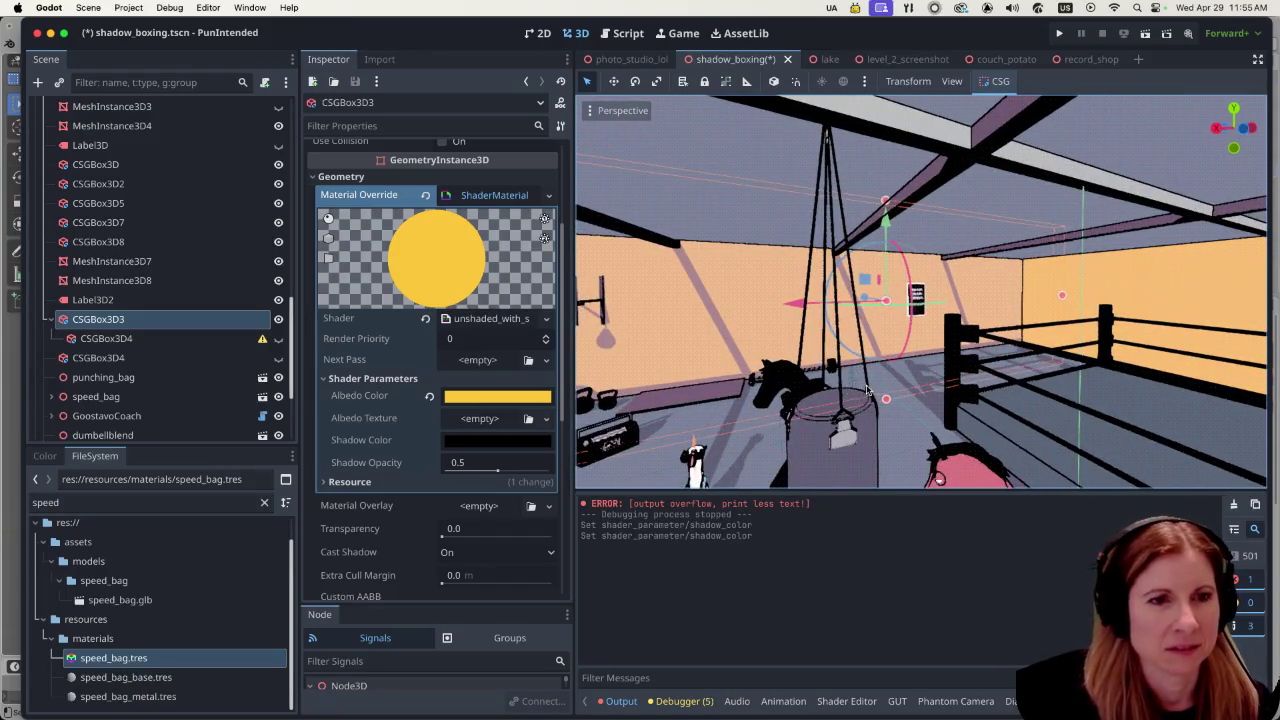
{"action": "scroll", "coordinate": [838, 375], "scroll_direction": "down", "scroll_amount": 5}
{"action": "scroll", "coordinate": [743, 354], "scroll_direction": "up", "scroll_amount": 3}
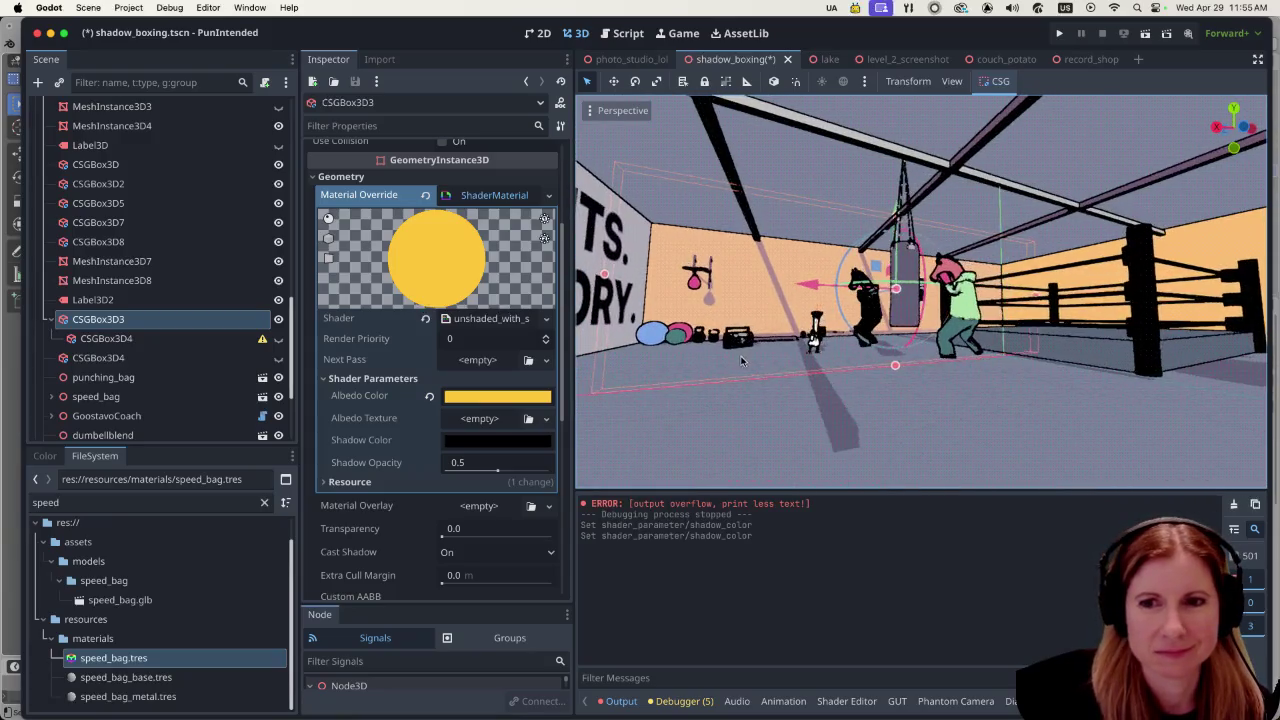
{"action": "key", "text": "ctrl+s"}
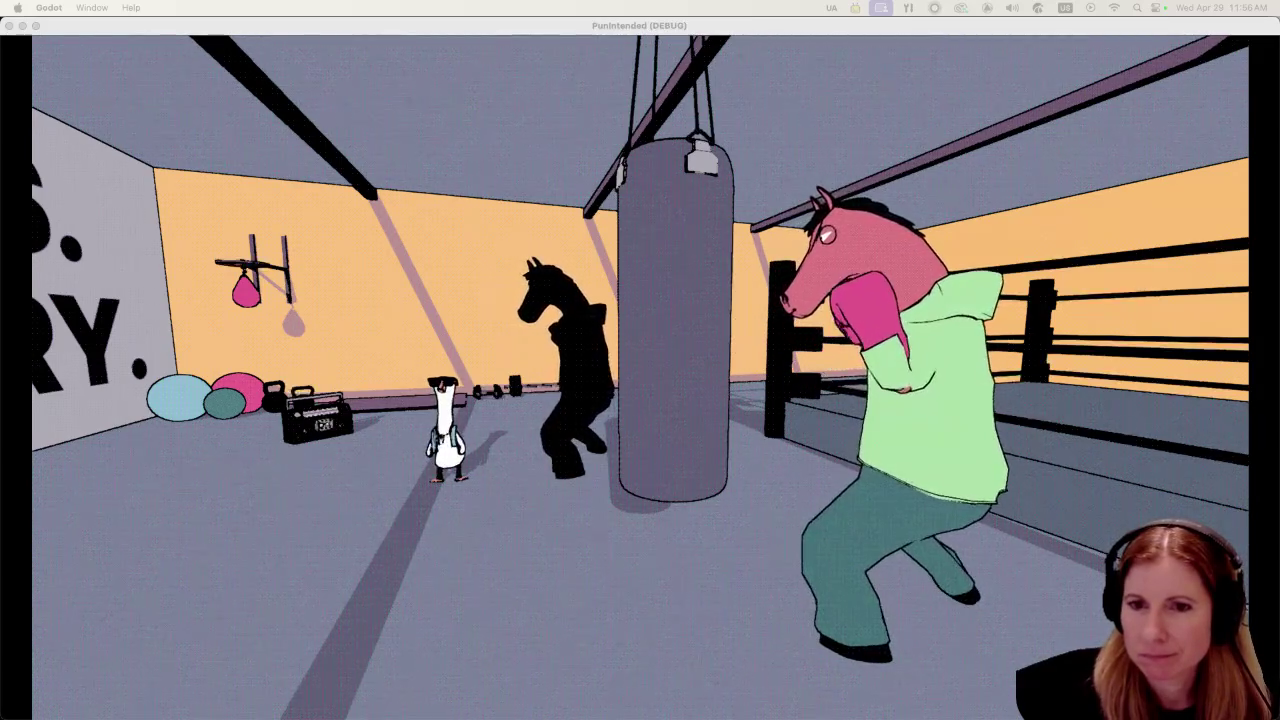
{"action": "key", "text": "super+q"}
{"action": "scroll", "coordinate": [155, 234], "scroll_direction": "up", "scroll_amount": 10}
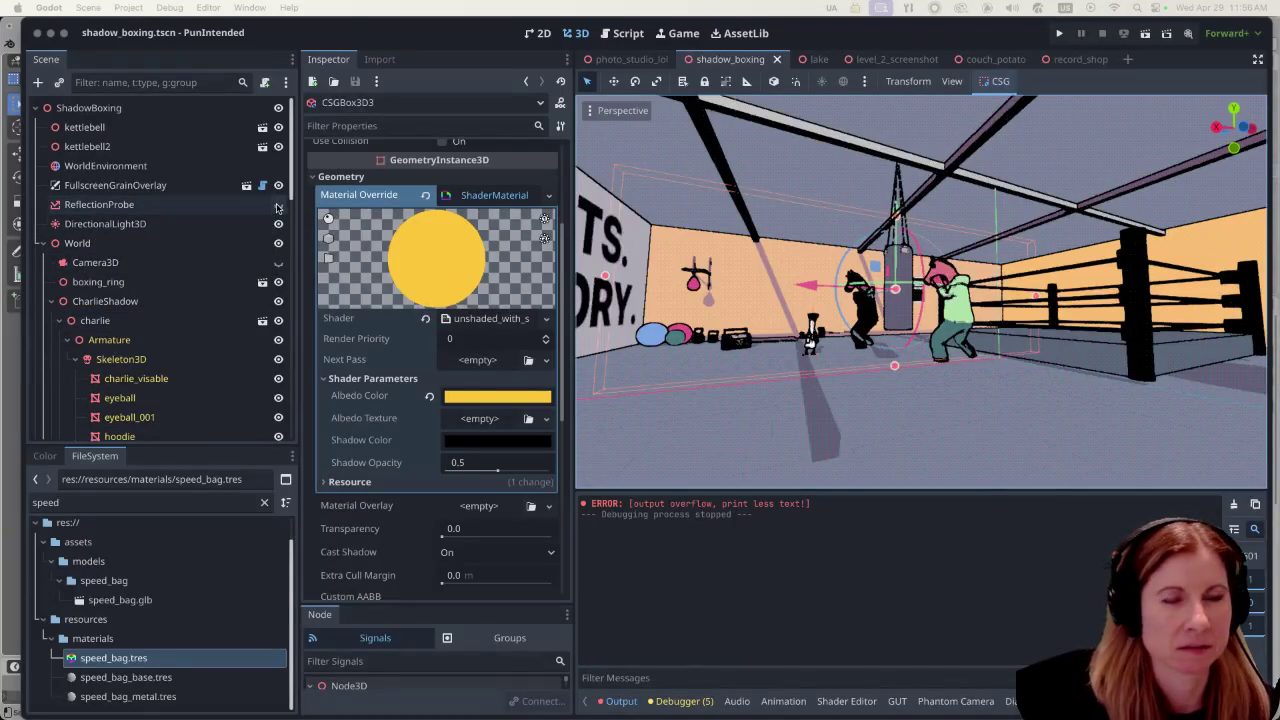
Step: Toggle the ReflectionProbe off and on several times to compare lighting, leaving it visible
{"action": "scroll", "coordinate": [926, 345], "scroll_direction": "down", "scroll_amount": 10}
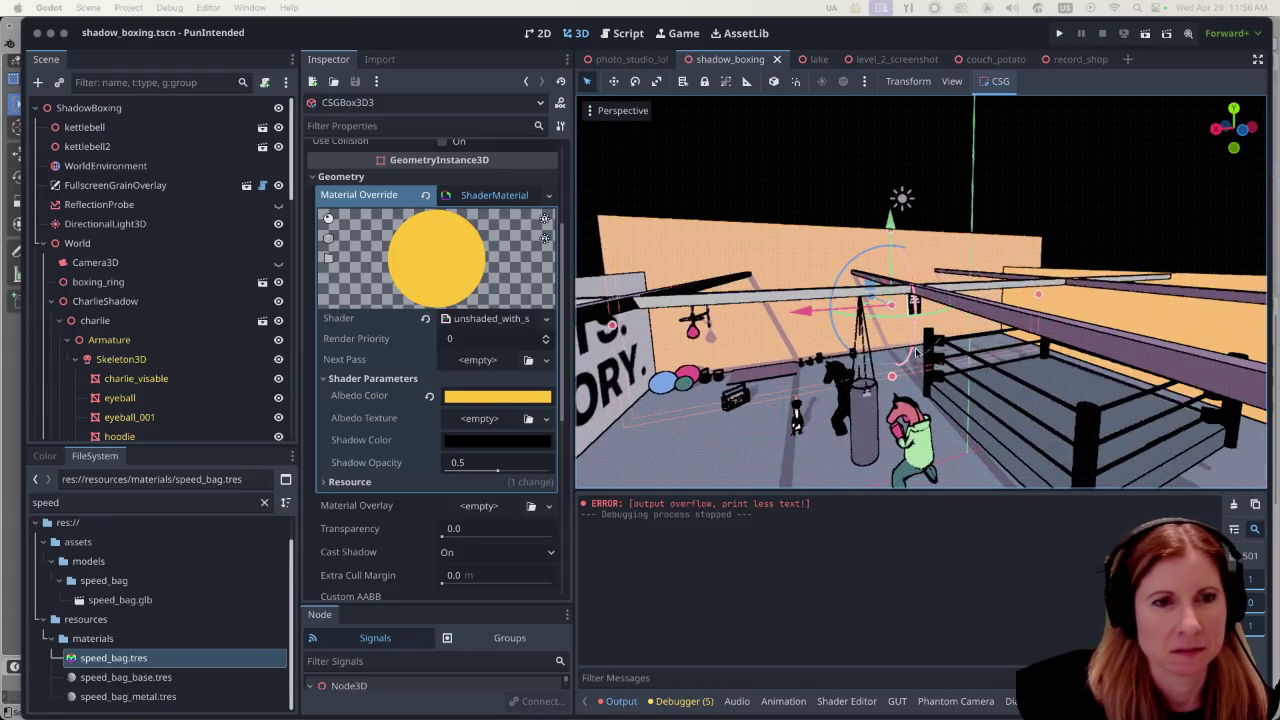
{"action": "scroll", "coordinate": [918, 348], "scroll_direction": "up", "scroll_amount": 5}
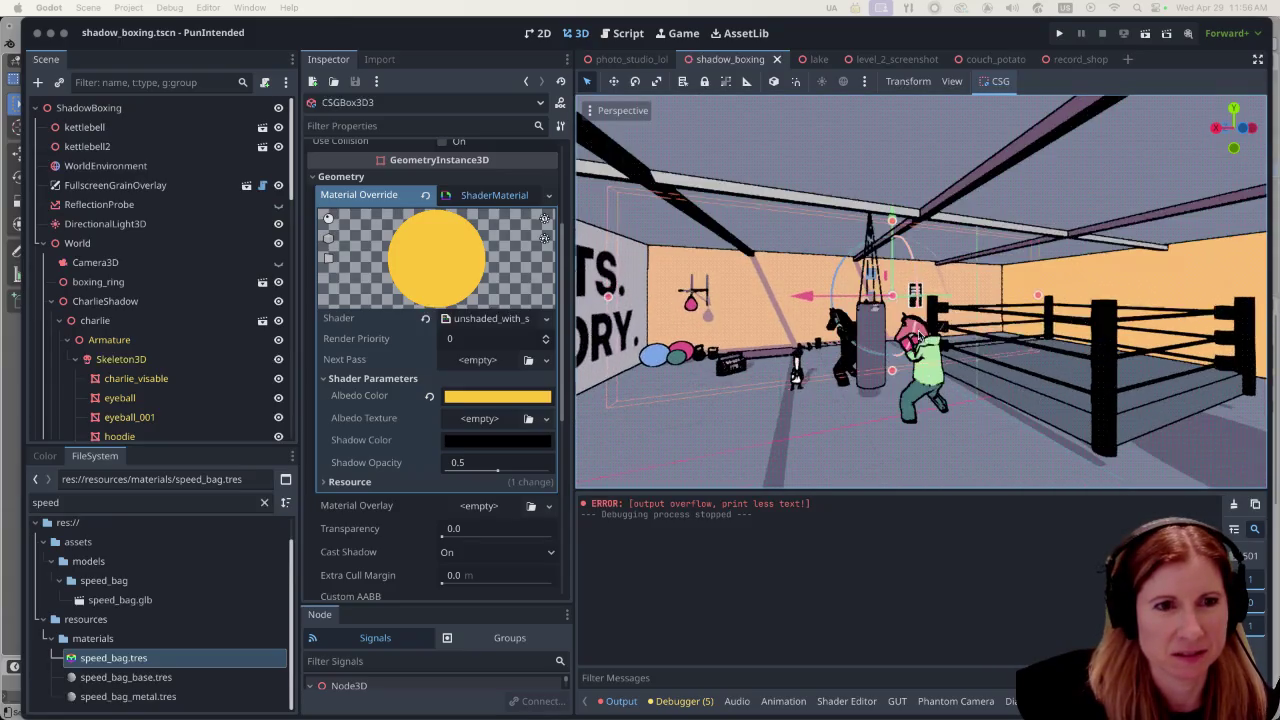
{"action": "left_click", "coordinate": [278, 205]}
{"action": "left_click", "coordinate": [278, 205]}
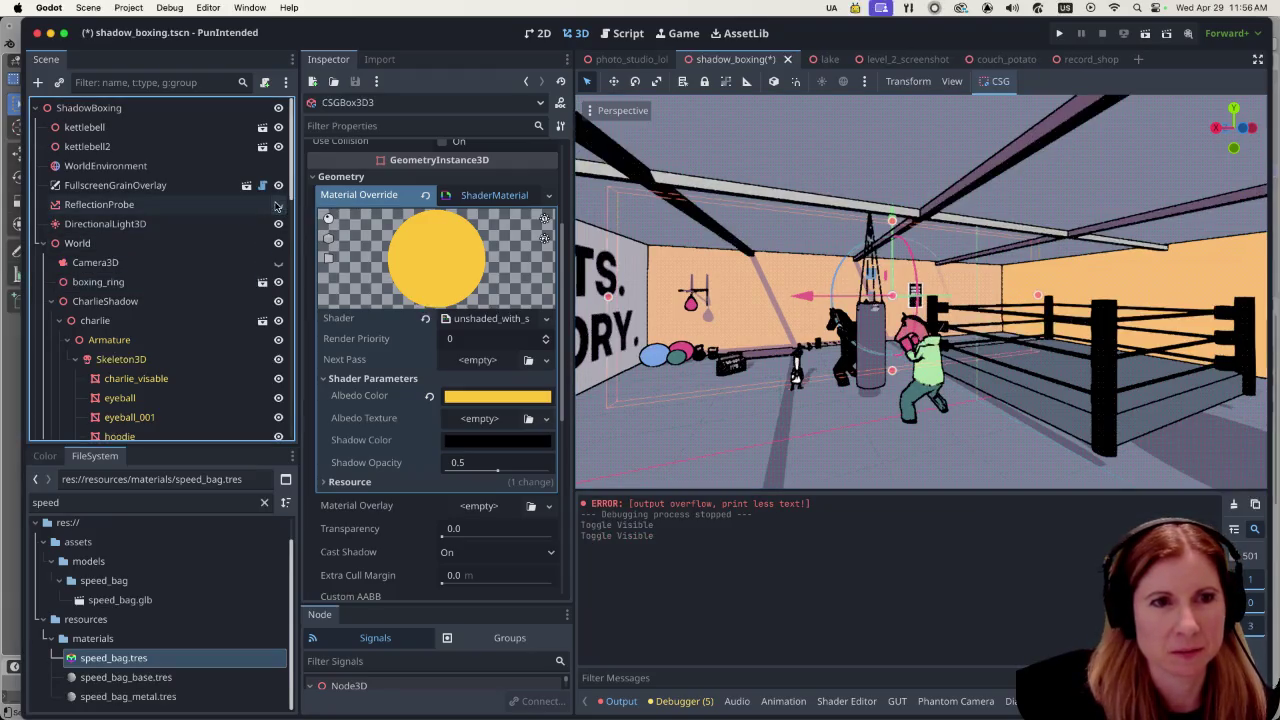
{"action": "left_click", "coordinate": [278, 205]}
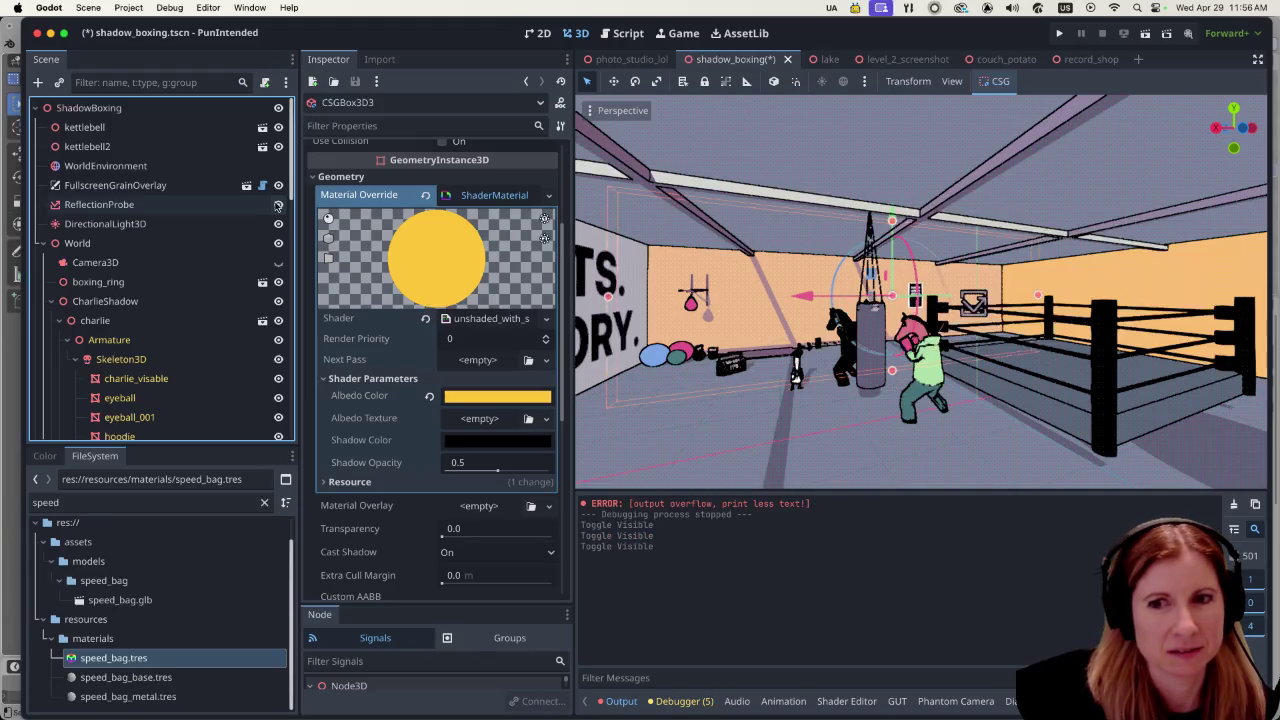
{"action": "left_click", "coordinate": [278, 205]}
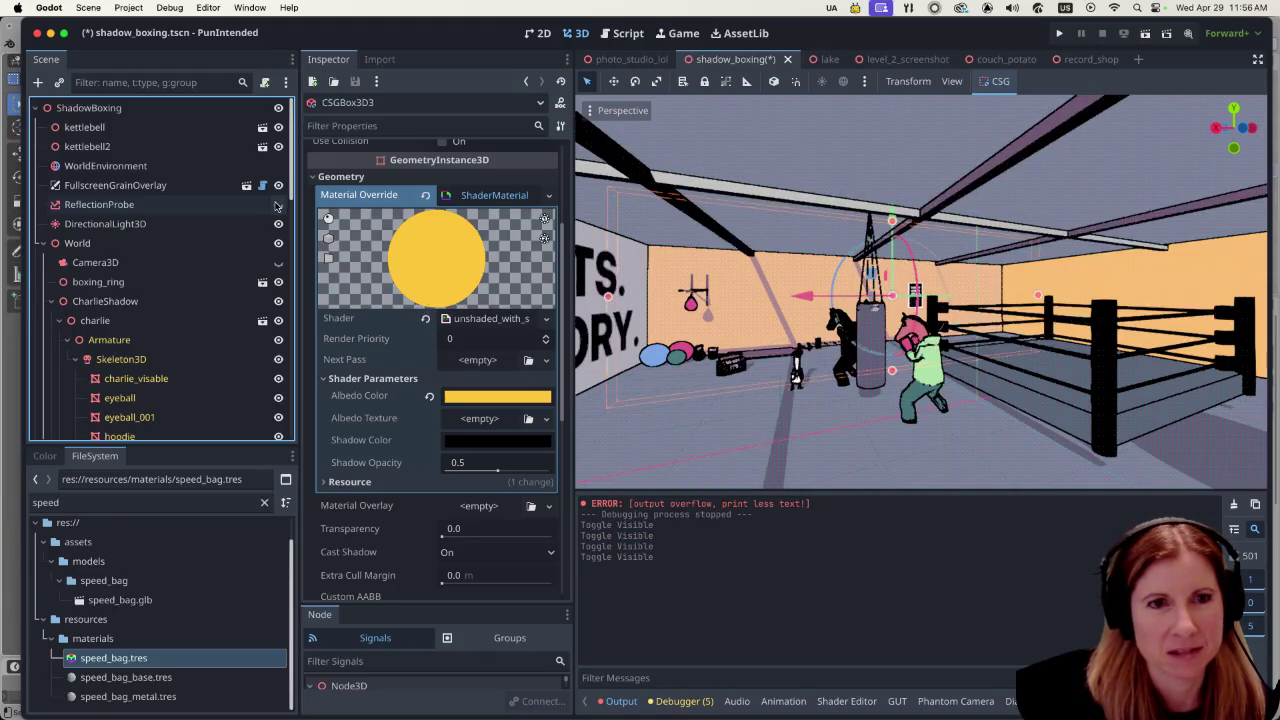
{"action": "left_click", "coordinate": [278, 205]}
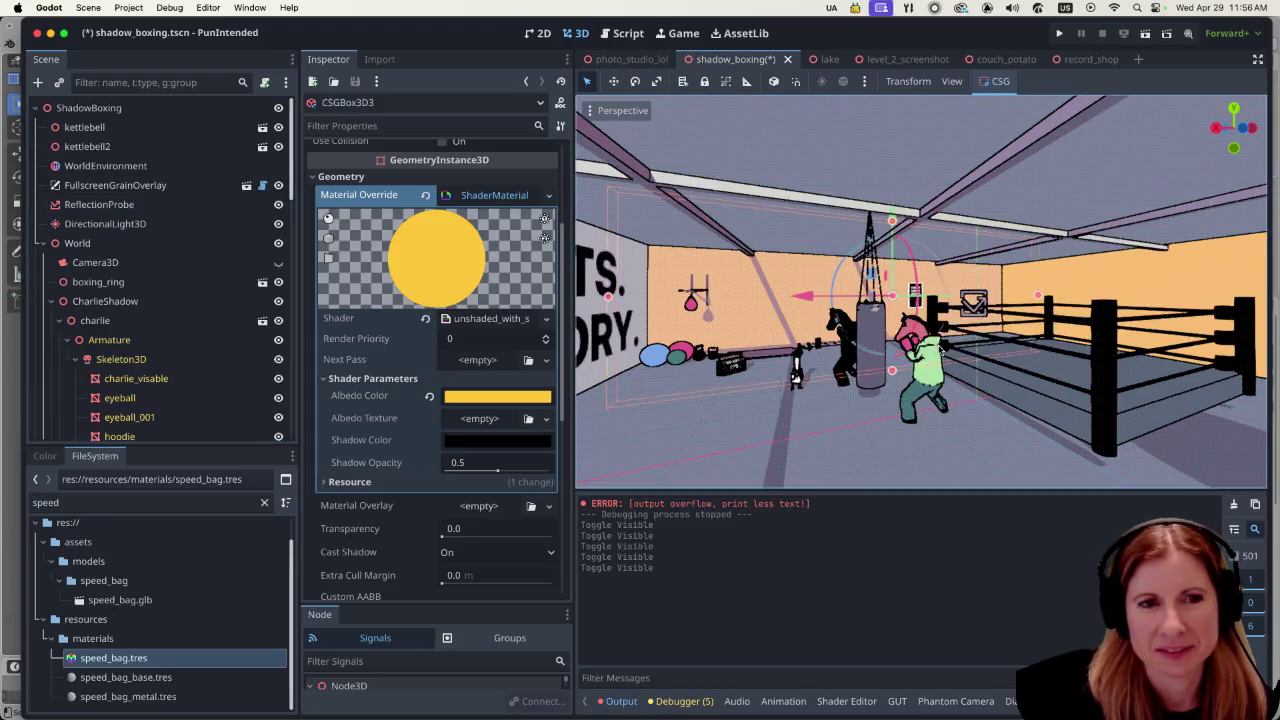
Step: Zoom around the gym to inspect the yellow-orange walls and black cast shadows
{"action": "scroll", "coordinate": [875, 398], "scroll_direction": "up", "scroll_amount": 3}
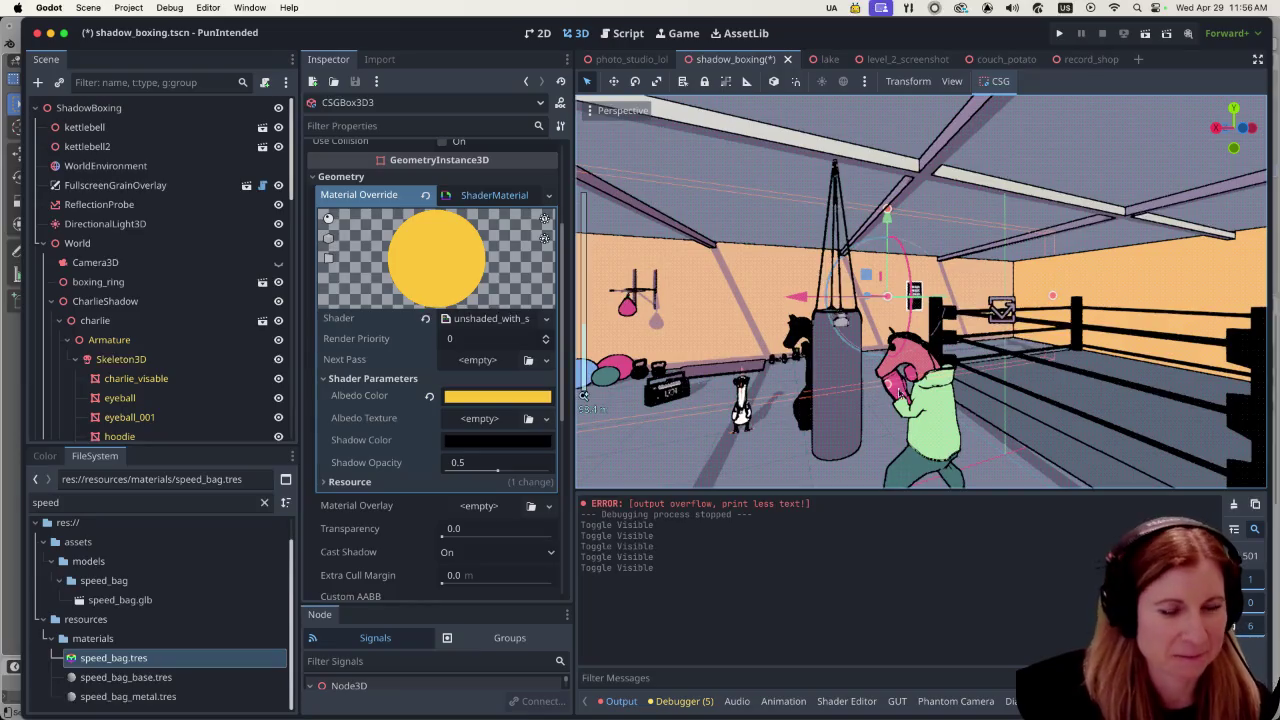
{"action": "scroll", "coordinate": [985, 355], "scroll_direction": "up", "scroll_amount": 2}
{"action": "scroll", "coordinate": [985, 352], "scroll_direction": "up", "scroll_amount": 2}
{"action": "scroll", "coordinate": [779, 325], "scroll_direction": "up", "scroll_amount": 3}
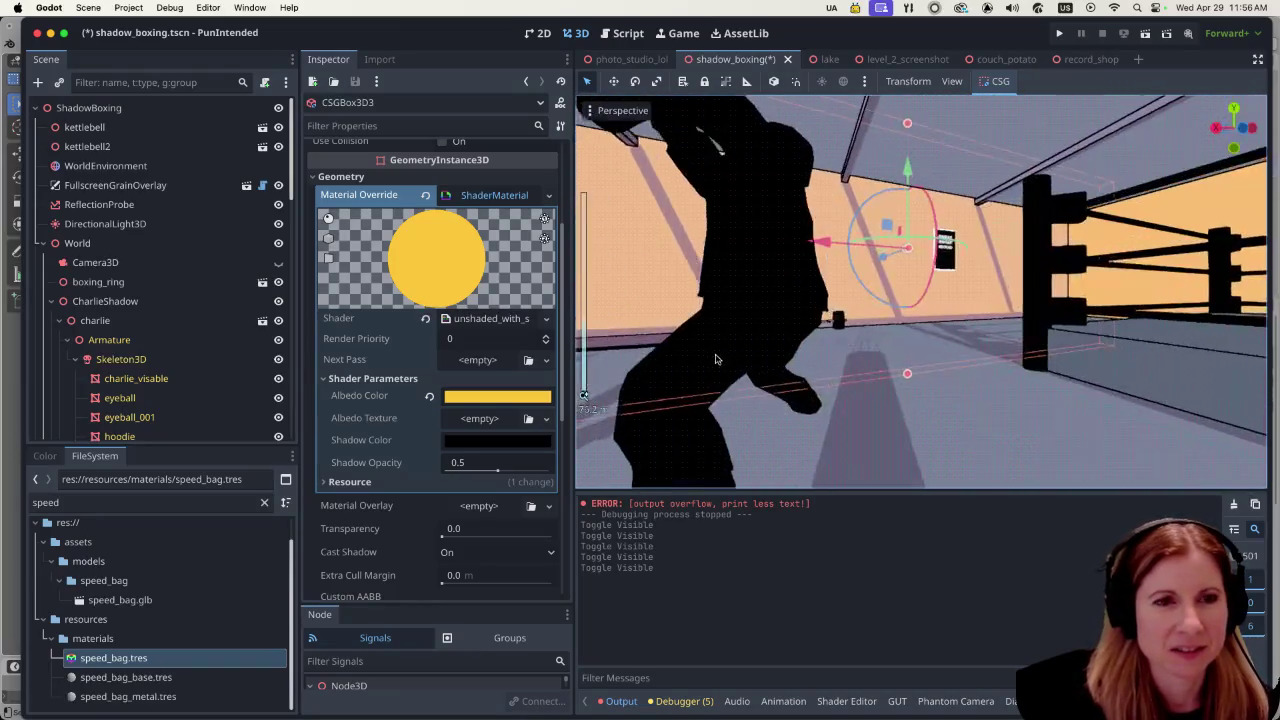
{"action": "scroll", "coordinate": [780, 324], "scroll_direction": "down", "scroll_amount": 5}
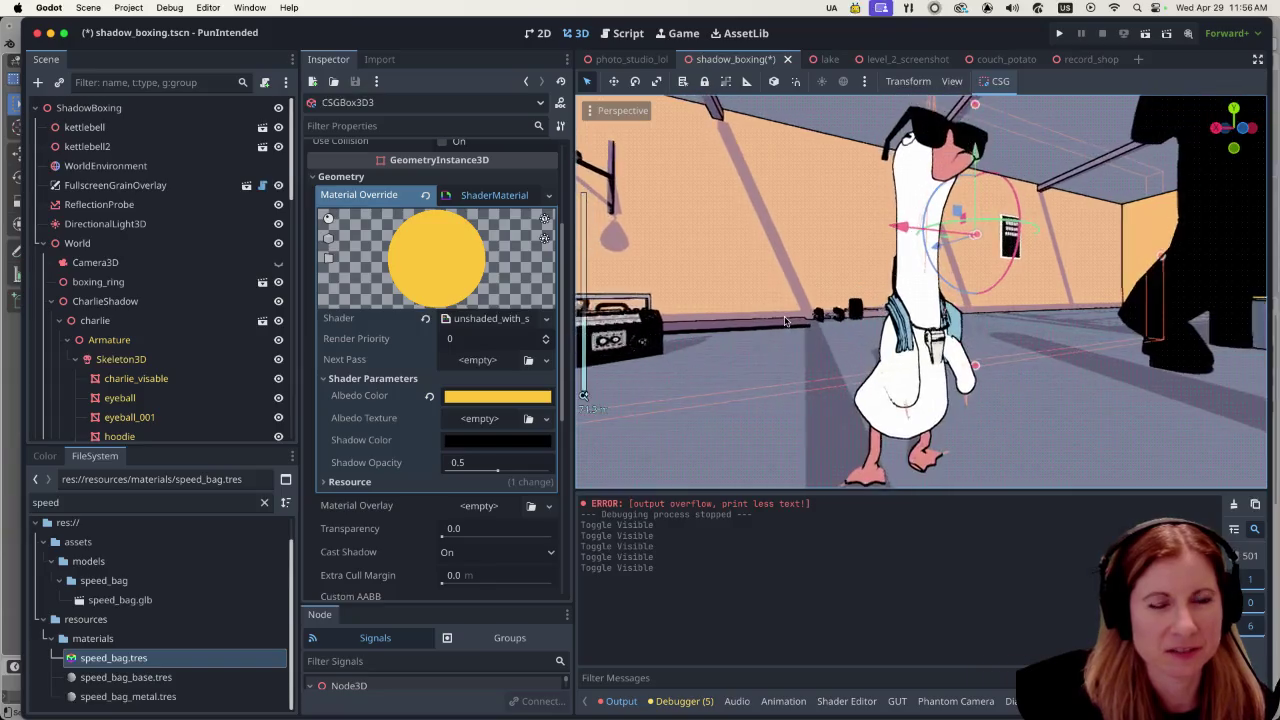
{"action": "scroll", "coordinate": [785, 321], "scroll_direction": "up", "scroll_amount": 2}
{"action": "scroll", "coordinate": [783, 324], "scroll_direction": "up", "scroll_amount": 3}
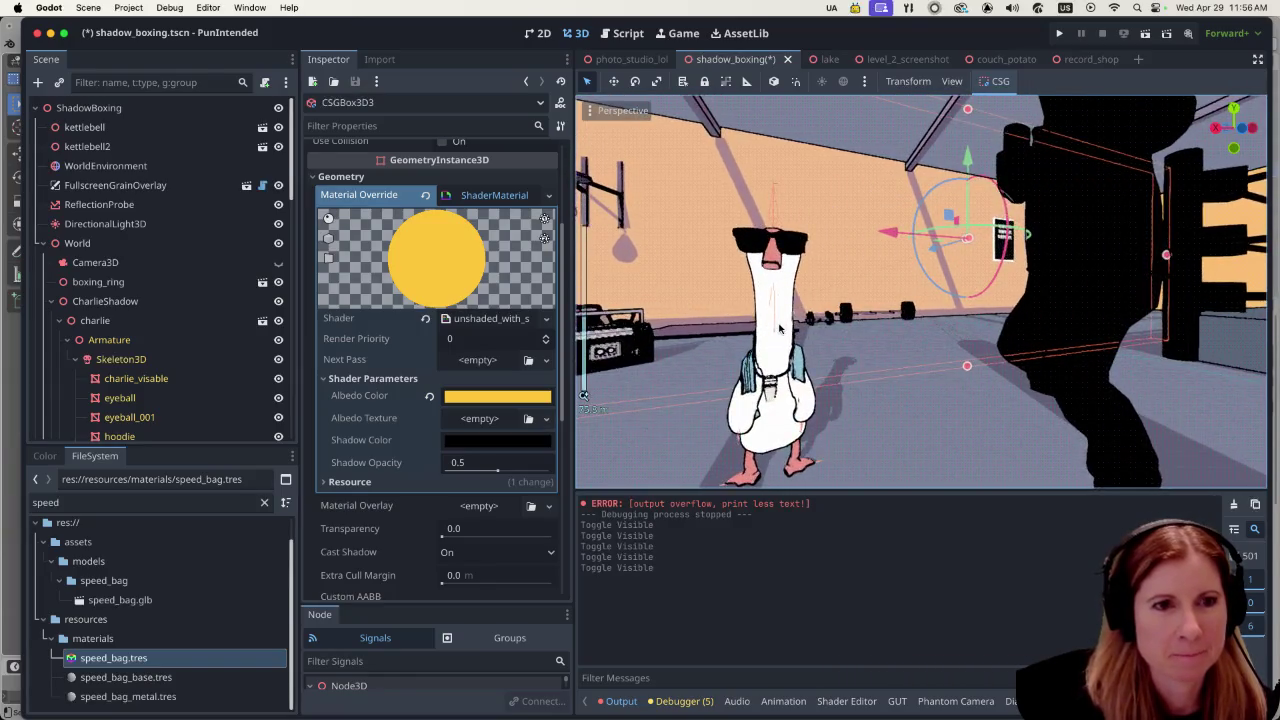
{"action": "scroll", "coordinate": [802, 308], "scroll_direction": "up", "scroll_amount": 2}
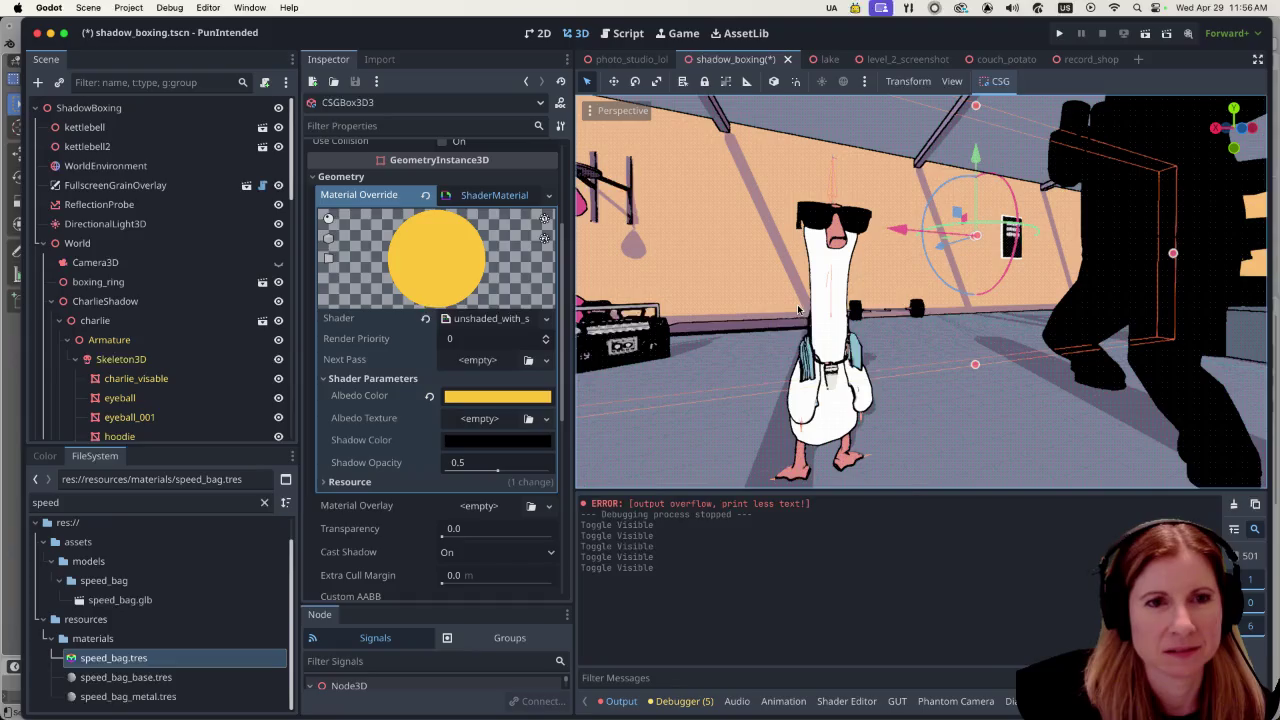
{"action": "scroll", "coordinate": [798, 311], "scroll_direction": "up", "scroll_amount": 1}
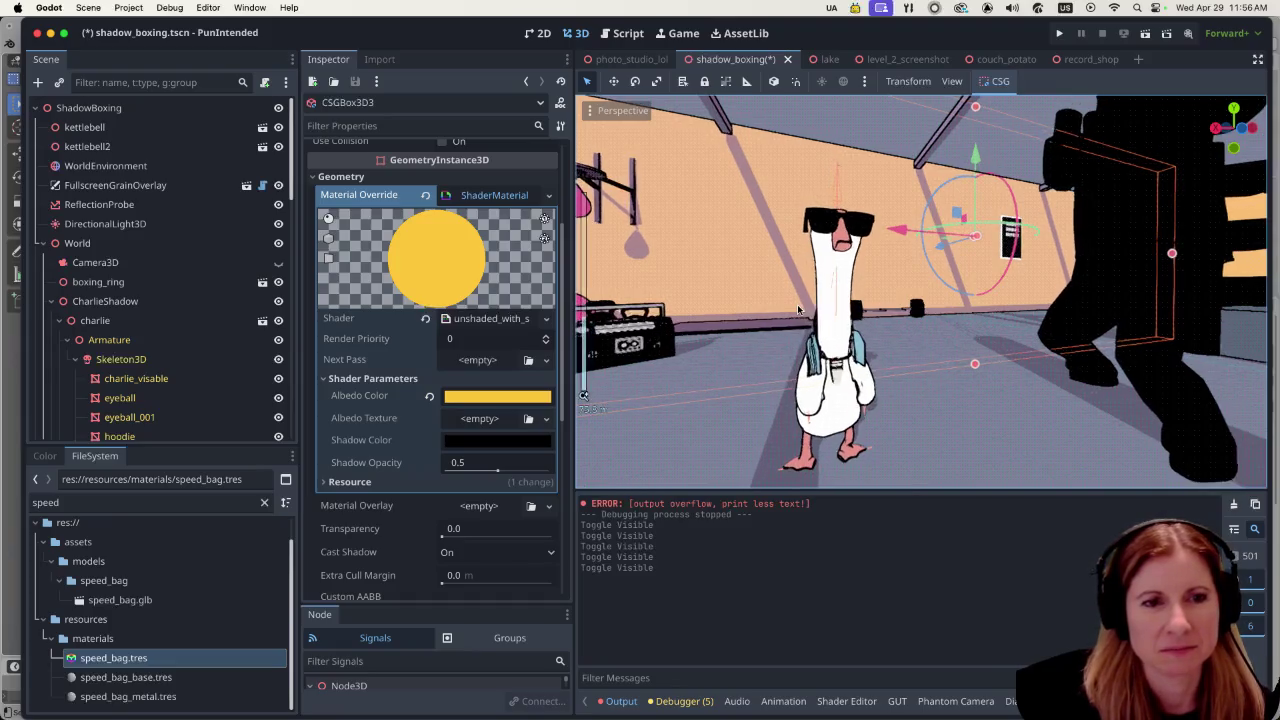
{"action": "scroll", "coordinate": [777, 300], "scroll_direction": "up", "scroll_amount": 1}
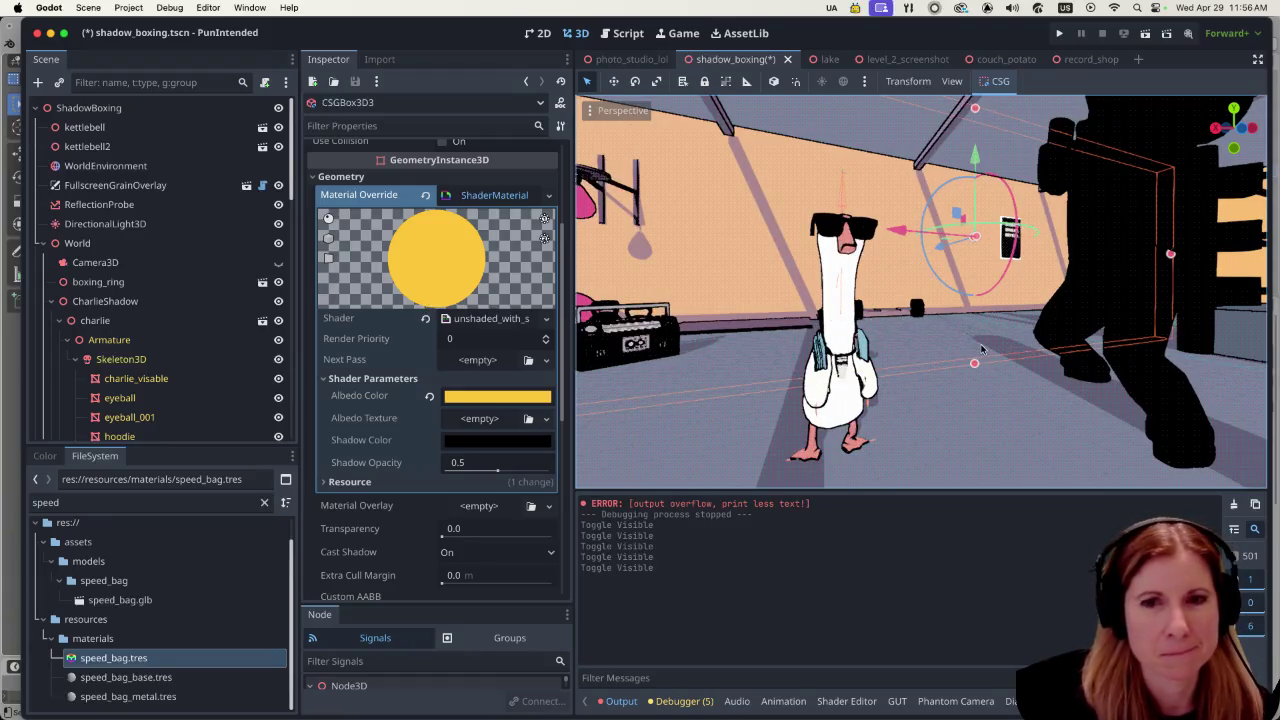
{"action": "scroll", "coordinate": [978, 345], "scroll_direction": "down", "scroll_amount": 3}
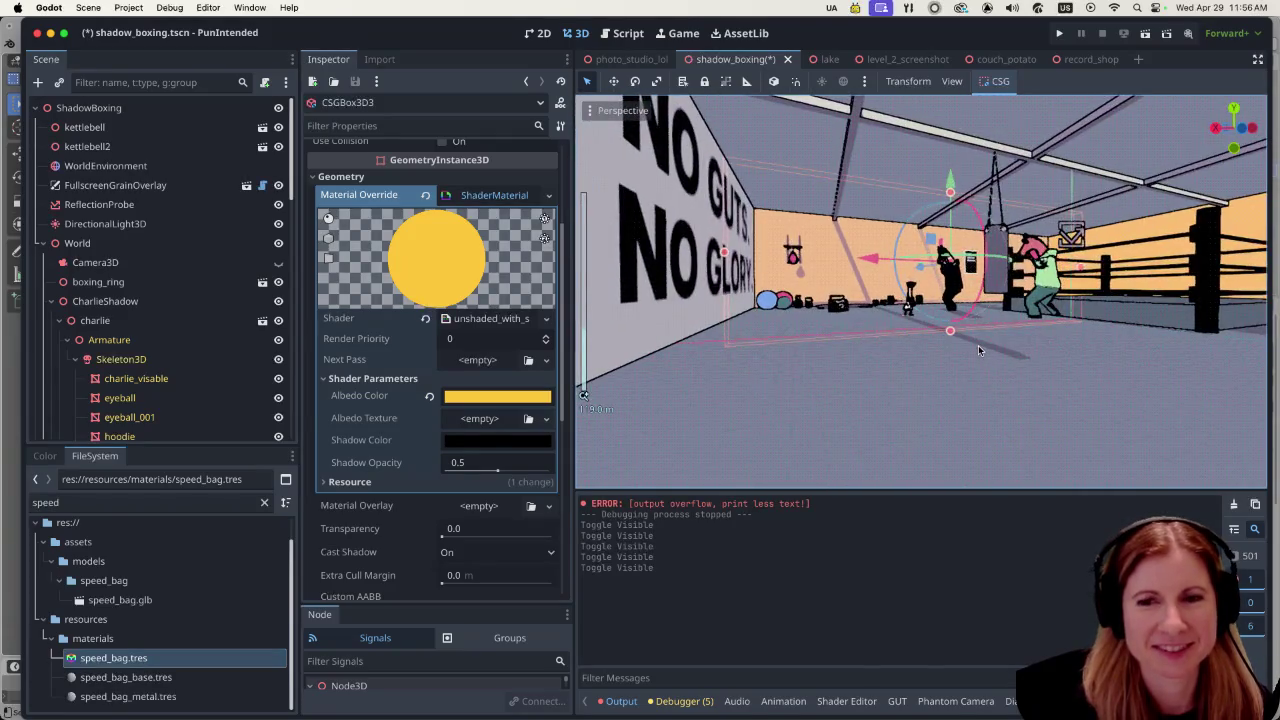
{"action": "scroll", "coordinate": [978, 345], "scroll_direction": "down", "scroll_amount": 2}
{"action": "scroll", "coordinate": [1018, 328], "scroll_direction": "up", "scroll_amount": 3}
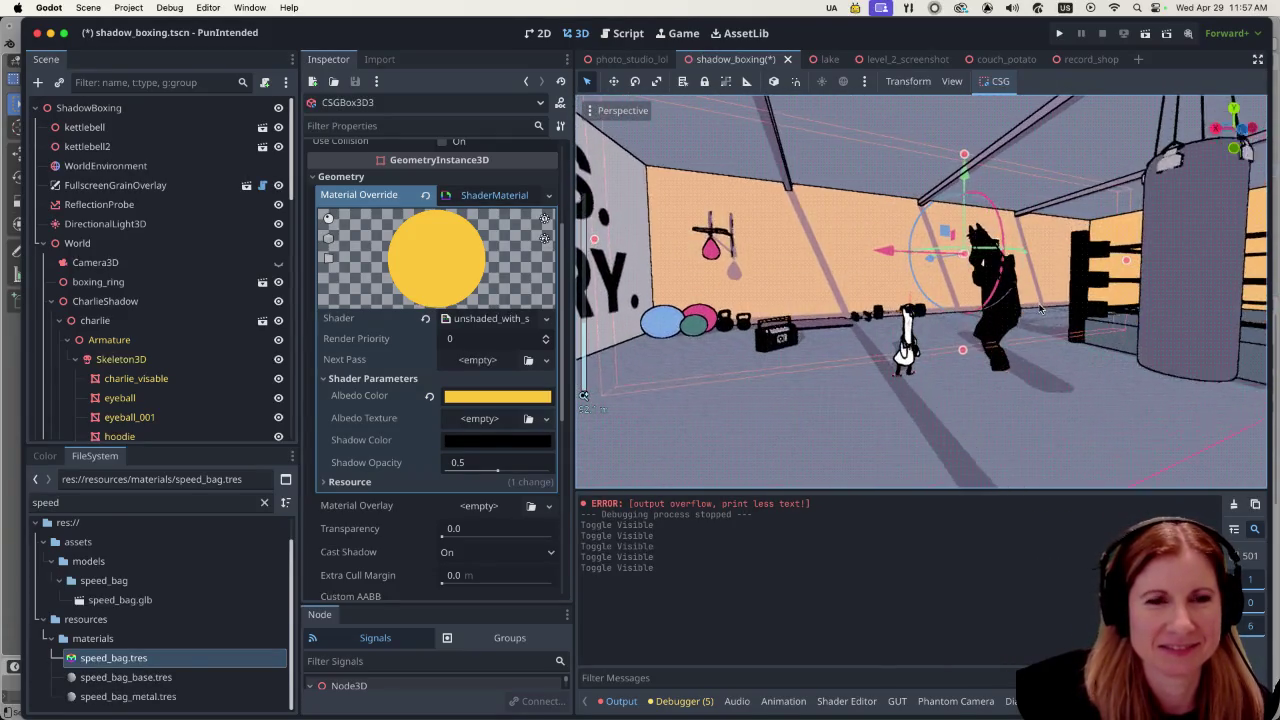
{"action": "scroll", "coordinate": [957, 317], "scroll_direction": "up", "scroll_amount": 2}
{"action": "scroll", "coordinate": [956, 314], "scroll_direction": "down", "scroll_amount": 3}
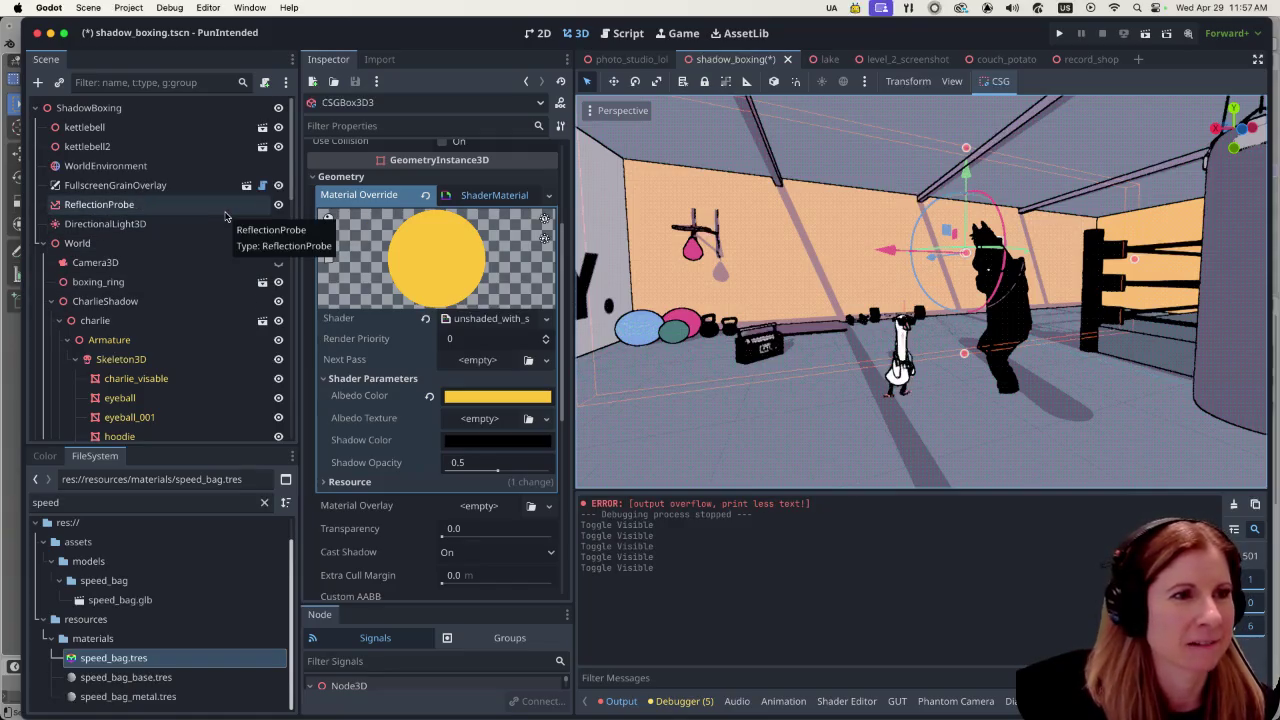
Step: Hide the ReflectionProbe, show it once more to compare, then hide it again
{"action": "left_click", "coordinate": [279, 204]}
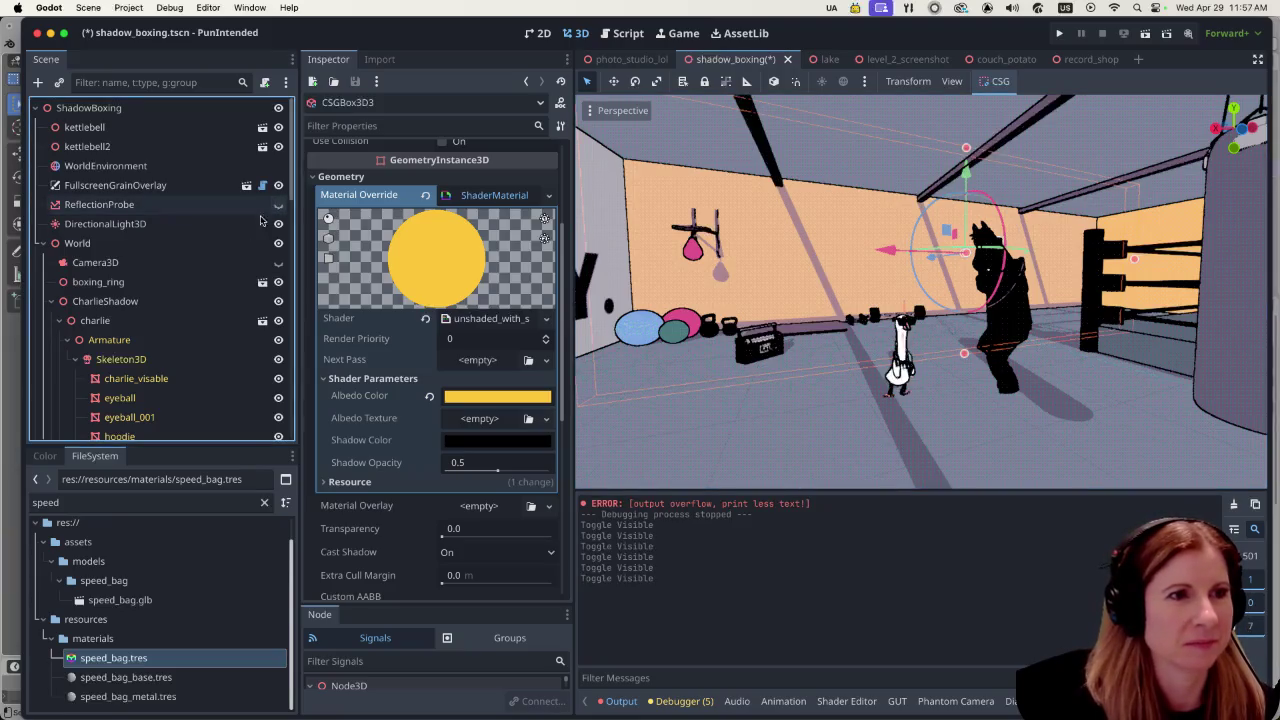
{"action": "scroll", "coordinate": [981, 340], "scroll_direction": "left", "scroll_amount": 5}
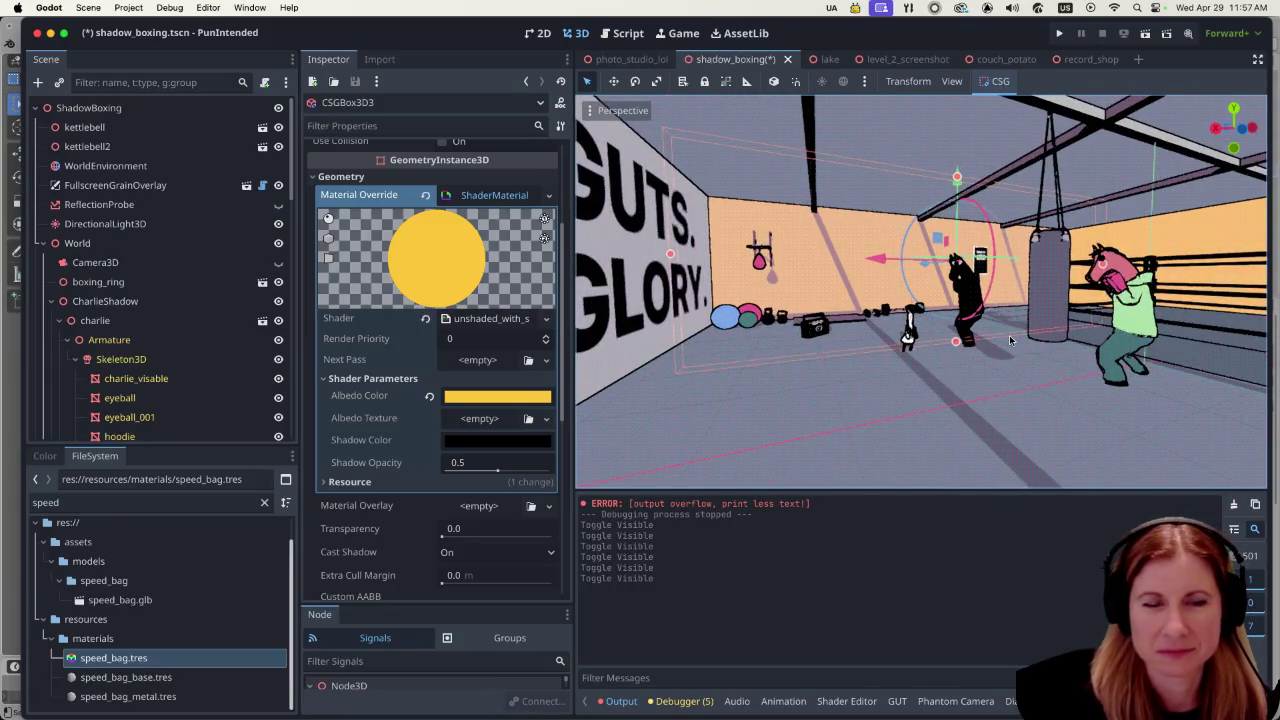
{"action": "scroll", "coordinate": [984, 355], "scroll_direction": "up", "scroll_amount": 5}
{"action": "scroll", "coordinate": [960, 345], "scroll_direction": "up", "scroll_amount": 2}
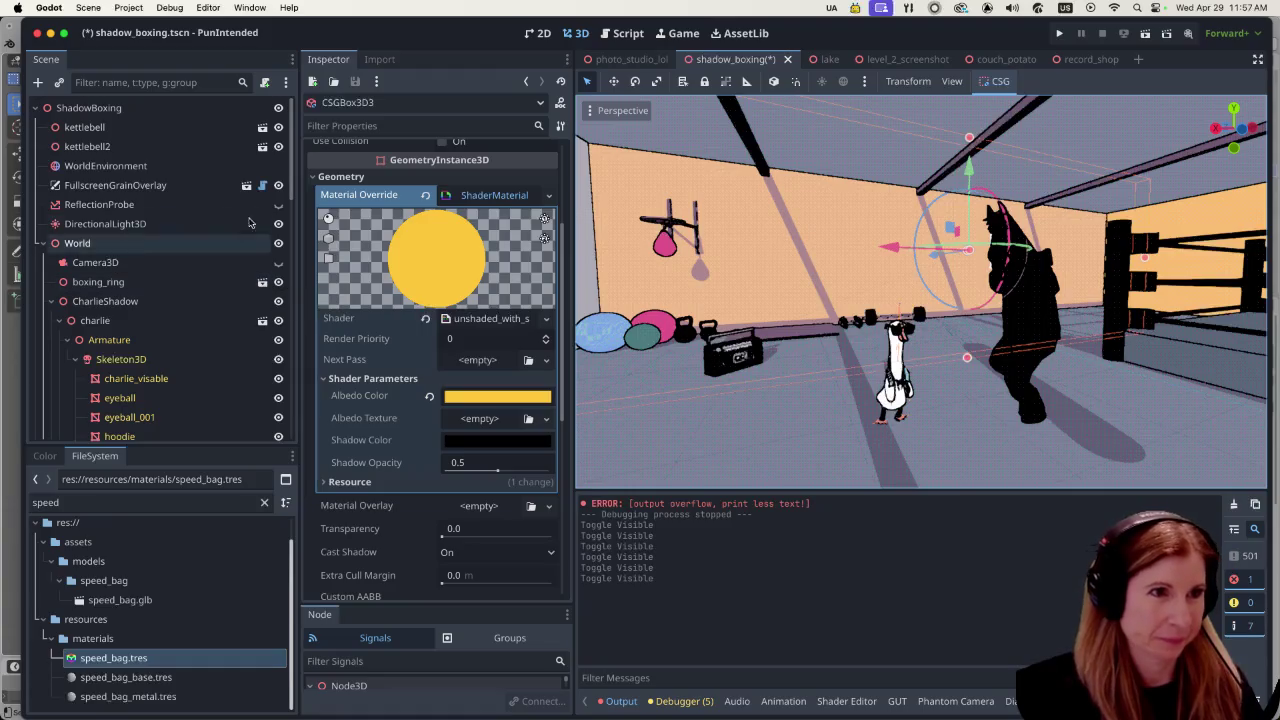
{"action": "left_click", "coordinate": [279, 205]}
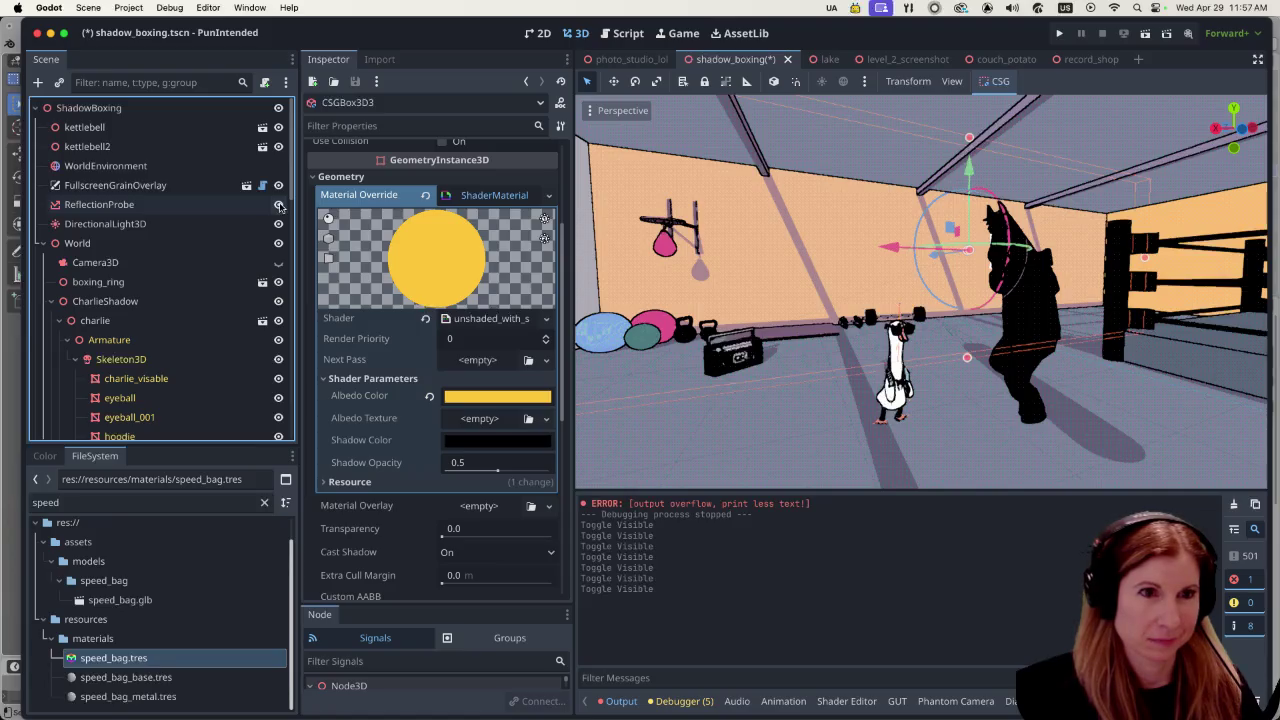
{"action": "left_click", "coordinate": [280, 205]}
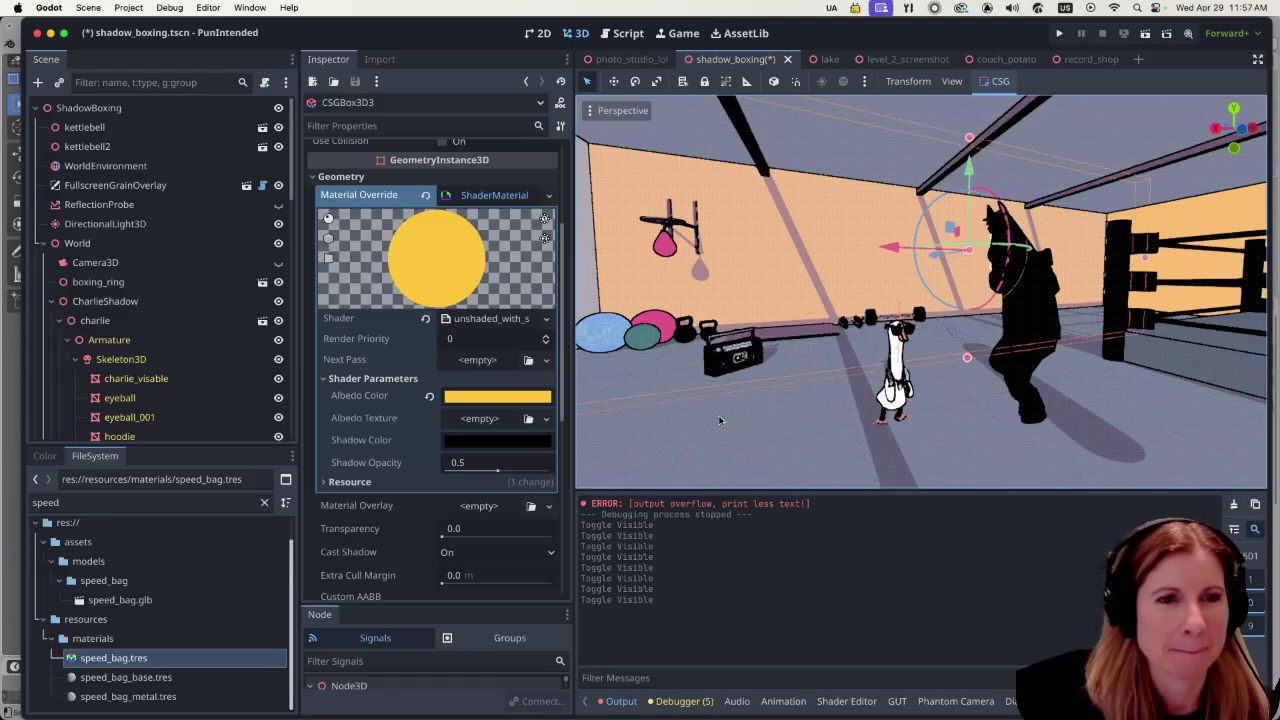
Step: Step the view back and zoom to inspect the GUTS GLORY wall without the probe
{"action": "key", "text": "s"}
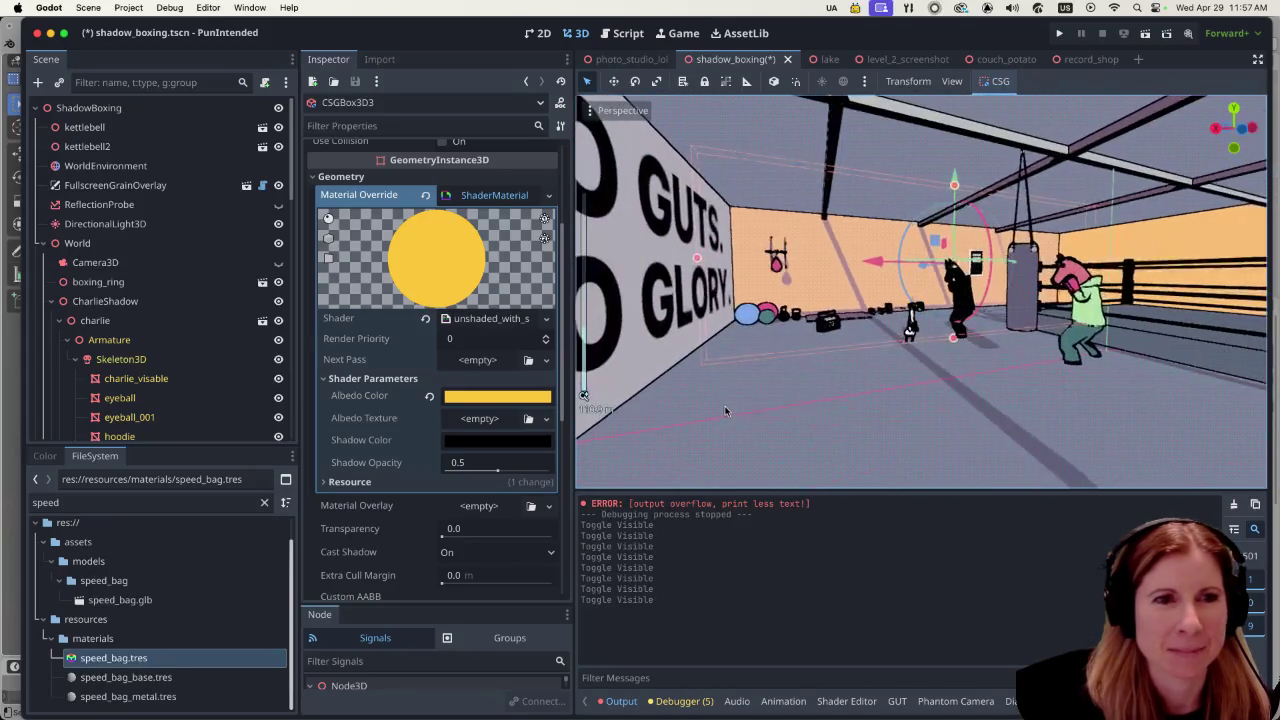
{"action": "scroll", "coordinate": [726, 411], "scroll_direction": "down", "scroll_amount": 2}
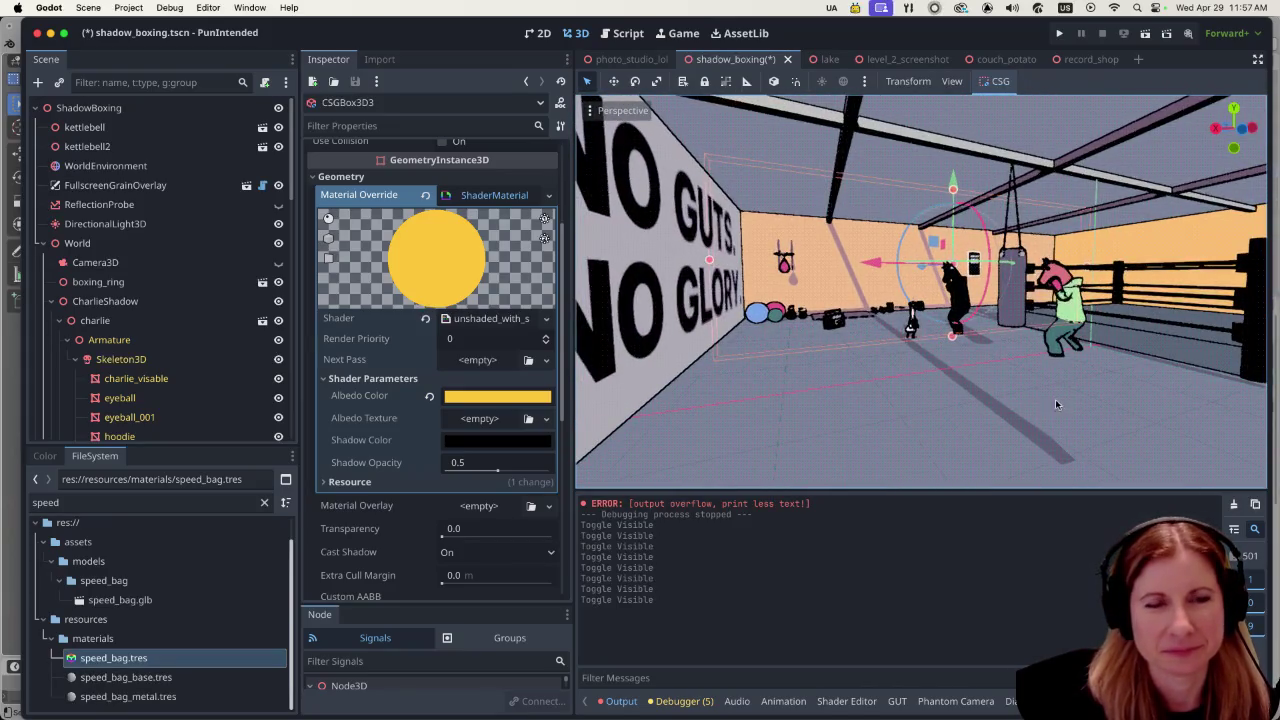
{"action": "scroll", "coordinate": [1042, 402], "scroll_direction": "up", "scroll_amount": 3}
{"action": "scroll", "coordinate": [831, 363], "scroll_direction": "up", "scroll_amount": 1}
{"action": "scroll", "coordinate": [831, 363], "scroll_direction": "up", "scroll_amount": 4}
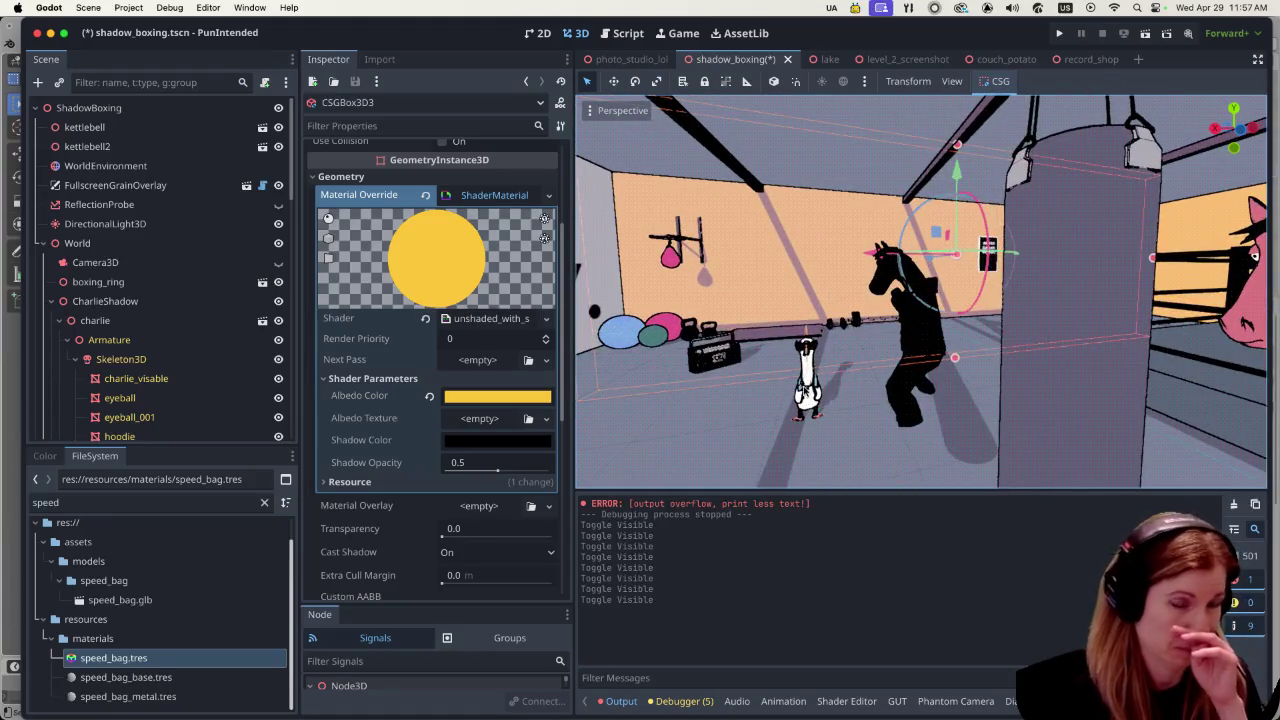
{"action": "scroll", "coordinate": [831, 363], "scroll_direction": "down", "scroll_amount": 6}
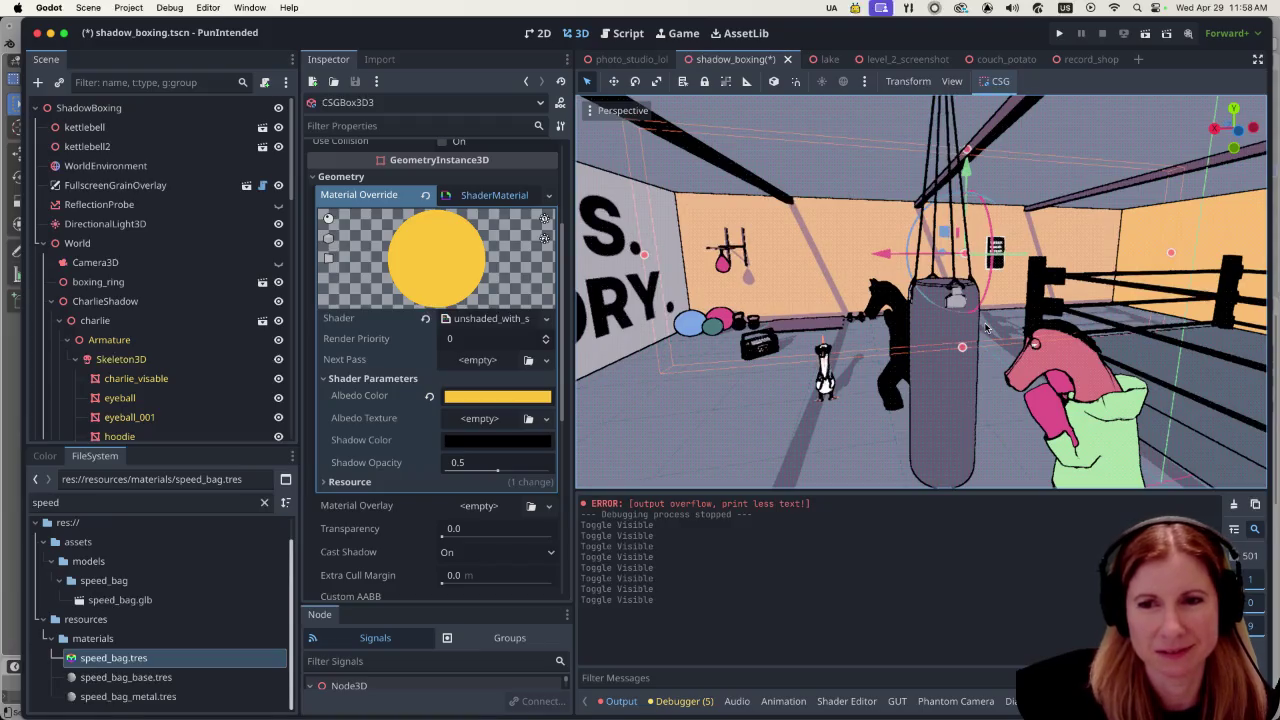
{"action": "scroll", "coordinate": [985, 328], "scroll_direction": "down", "scroll_amount": 5}
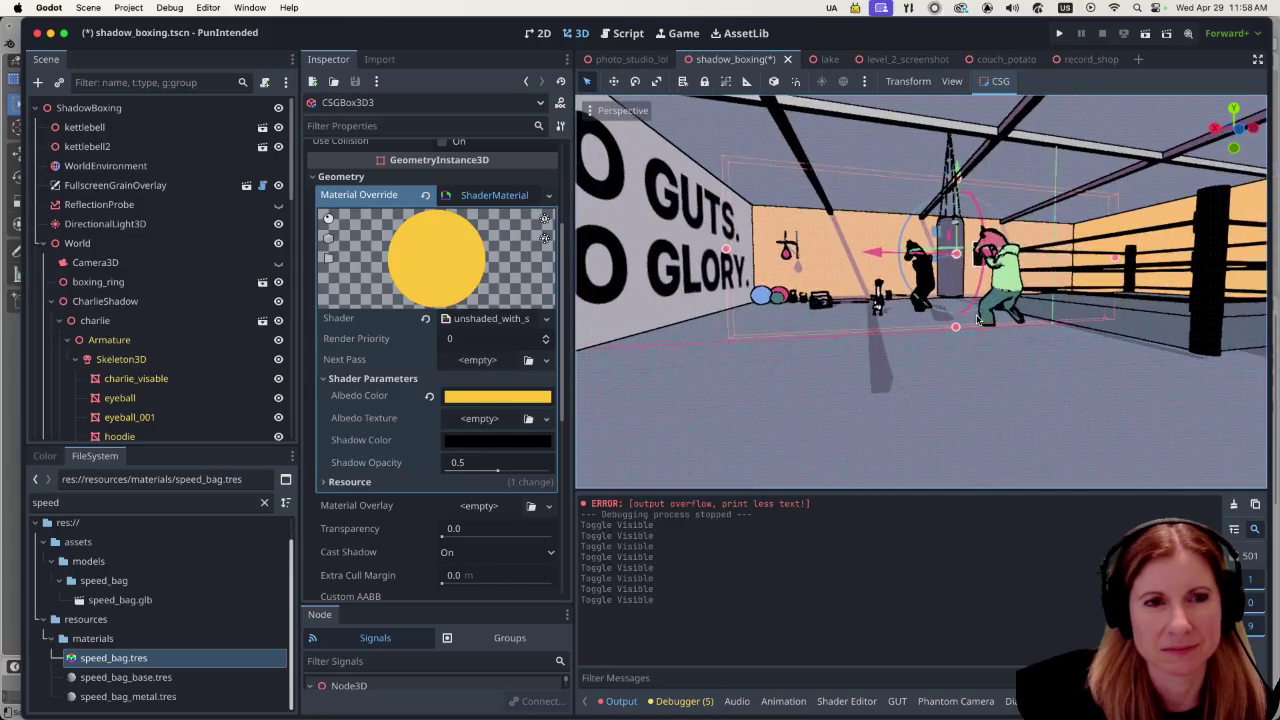
{"action": "scroll", "coordinate": [921, 327], "scroll_direction": "up", "scroll_amount": 10}
{"action": "scroll", "coordinate": [921, 327], "scroll_direction": "down", "scroll_amount": 8}
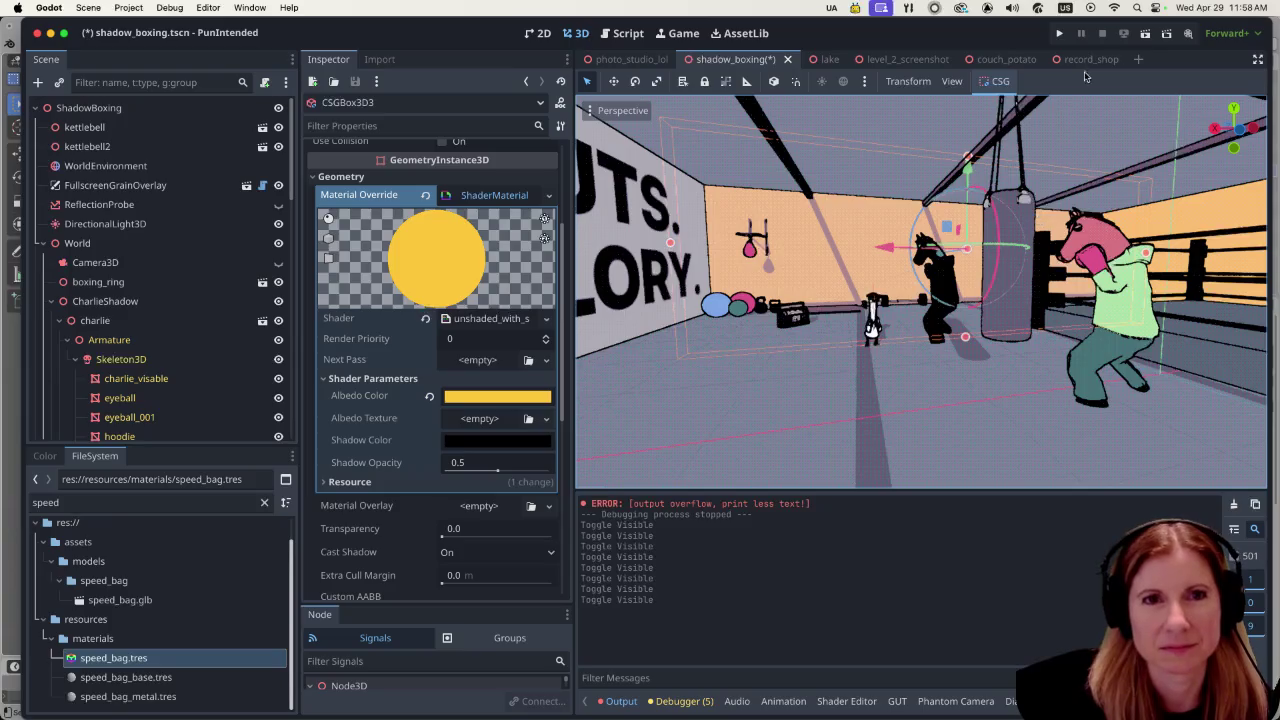
Step: Save and run the shadow_boxing scene, fly around with the free camera, then quit the game
{"action": "left_click", "coordinate": [1146, 34]}
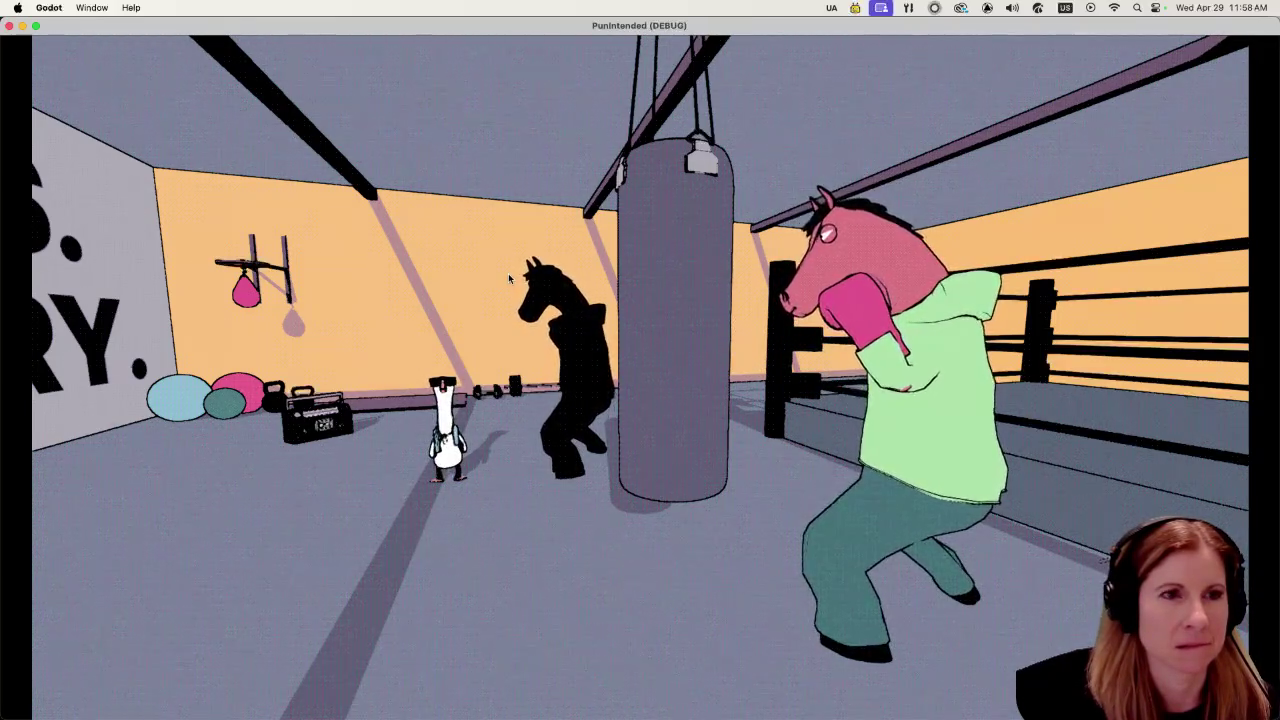
{"action": "left_click", "coordinate": [508, 273]}
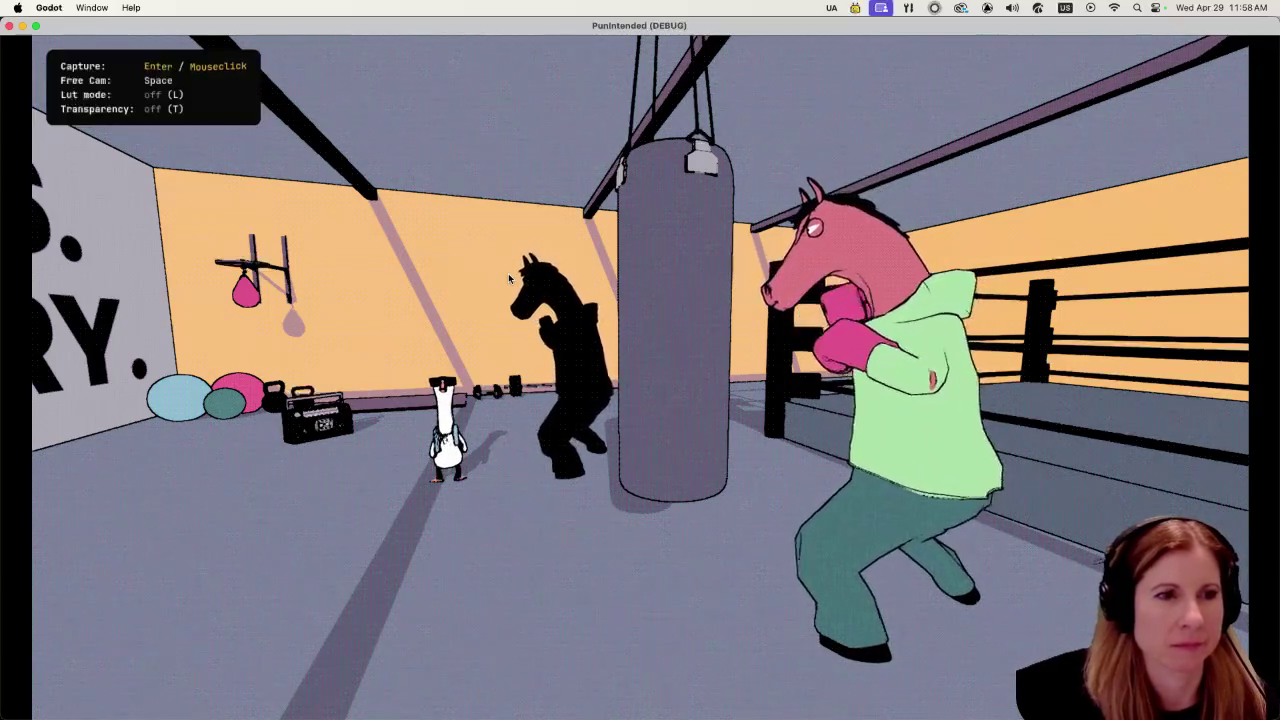
{"action": "key", "text": "space"}
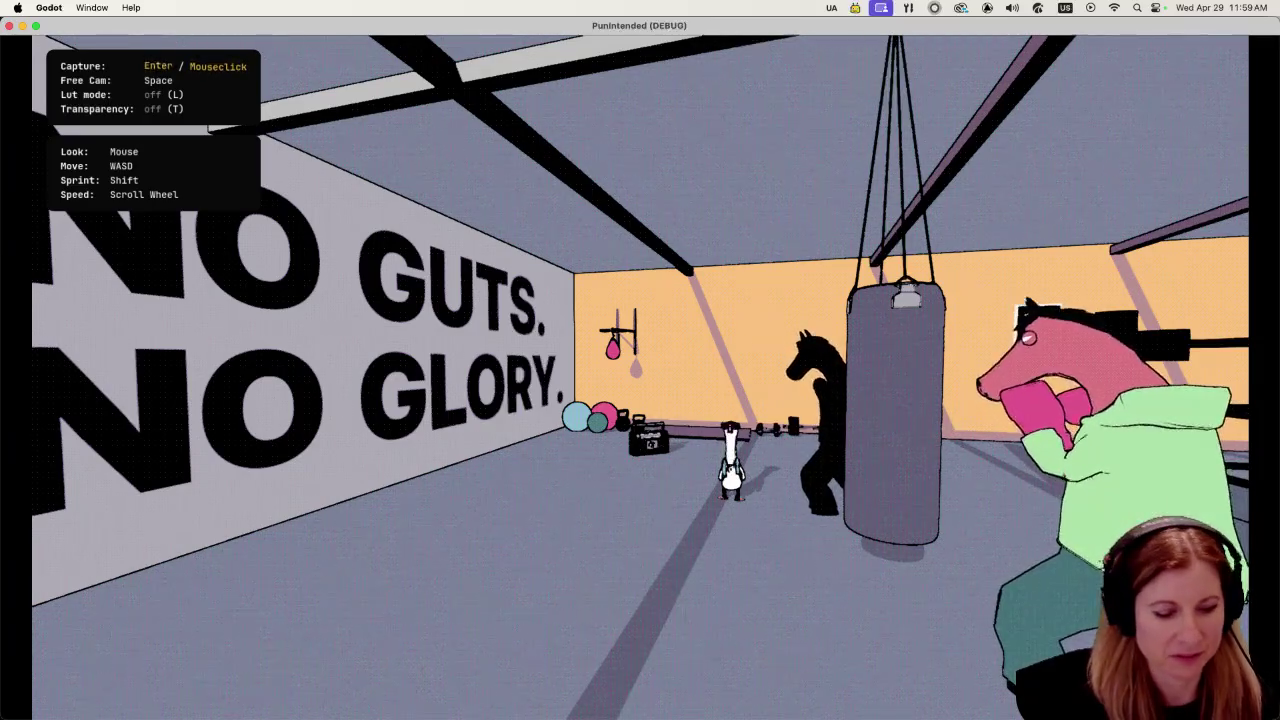
{"action": "key", "text": "super+q"}
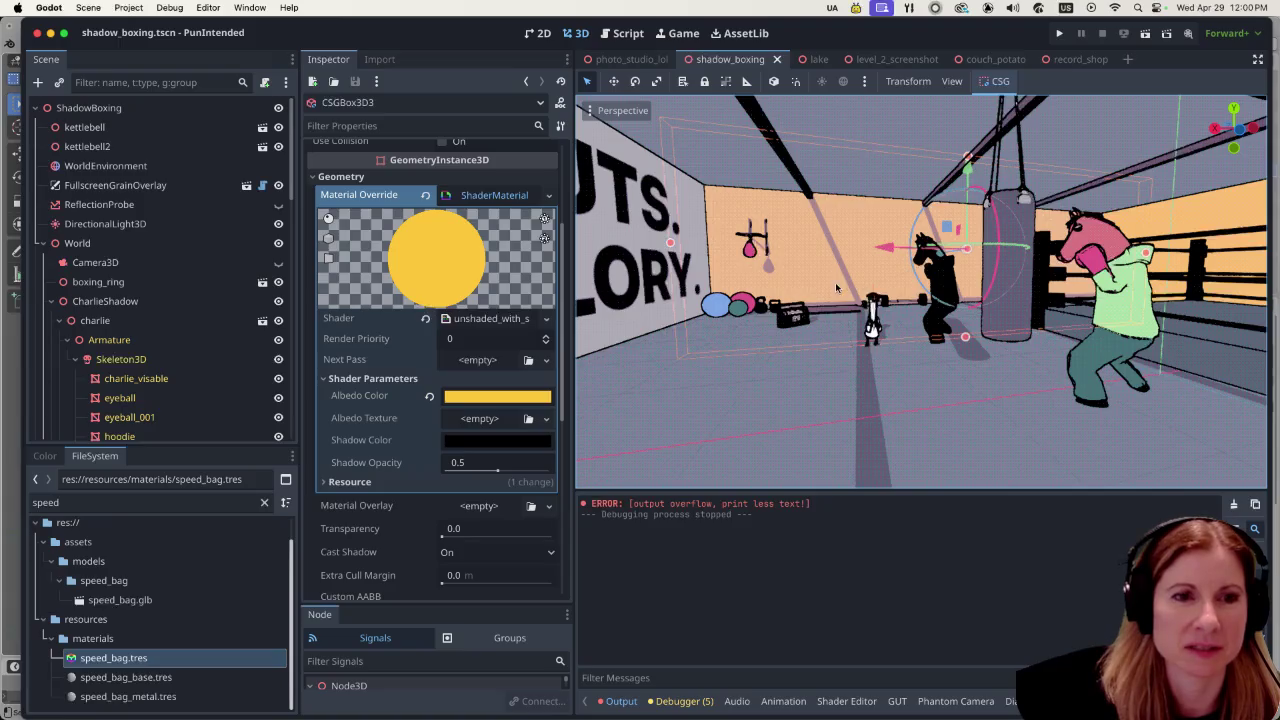
Step: Collapse and re-expand the World node, then switch to Firefox's 'inside boxing gyms' image results
{"action": "scroll", "coordinate": [862, 337], "scroll_direction": "left", "scroll_amount": 5}
{"action": "scroll", "coordinate": [855, 335], "scroll_direction": "right", "scroll_amount": 5}
{"action": "scroll", "coordinate": [855, 335], "scroll_direction": "up", "scroll_amount": 2}
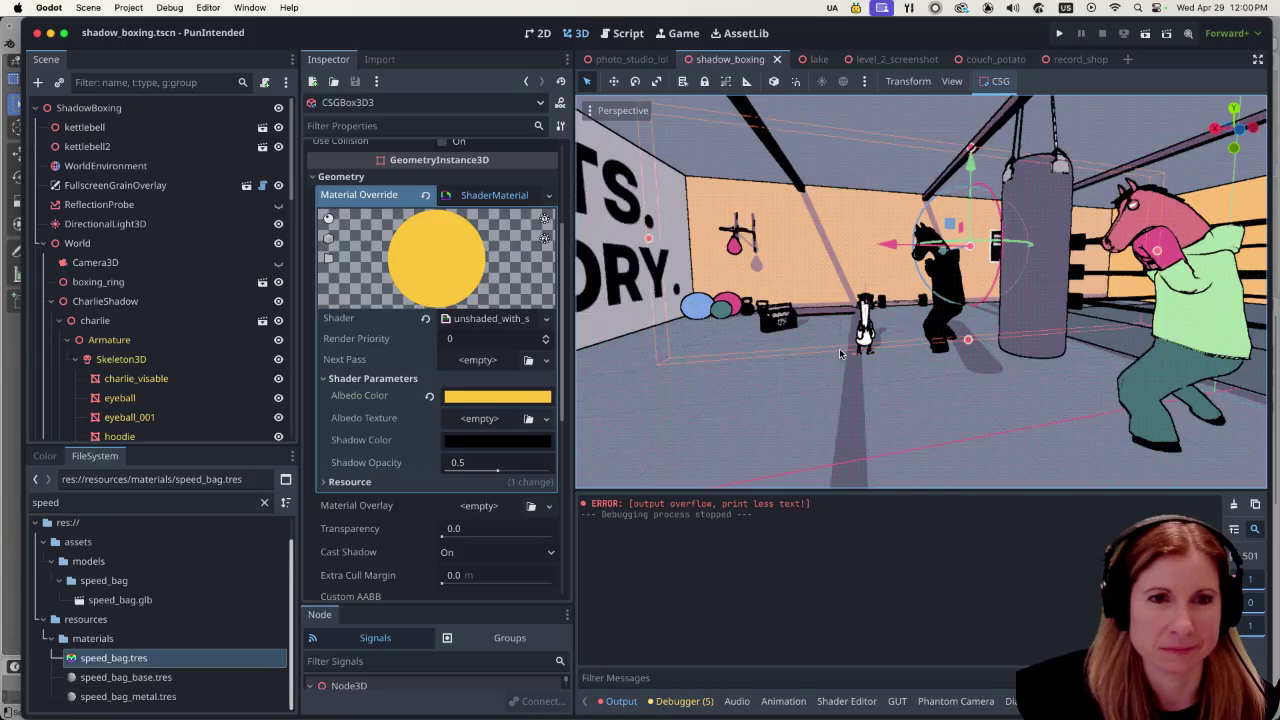
{"action": "scroll", "coordinate": [839, 348], "scroll_direction": "down", "scroll_amount": 2}
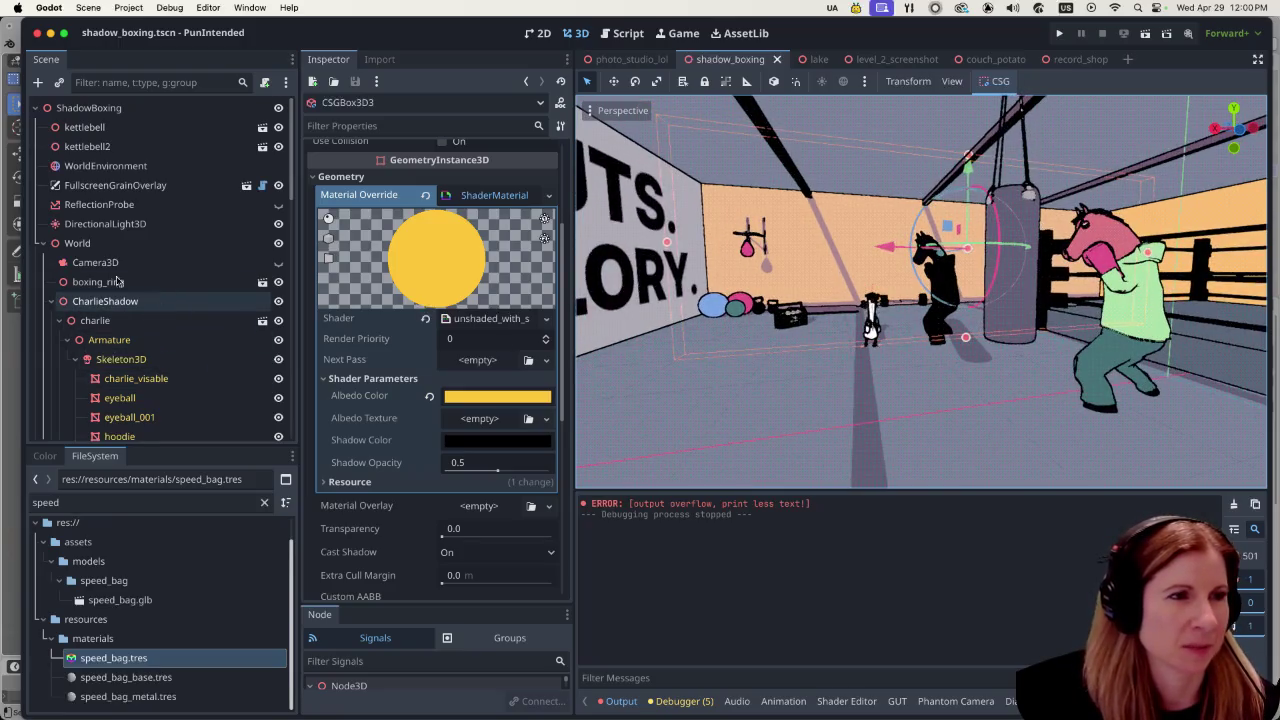
{"action": "left_click", "coordinate": [45, 245]}
{"action": "left_click", "coordinate": [46, 247]}
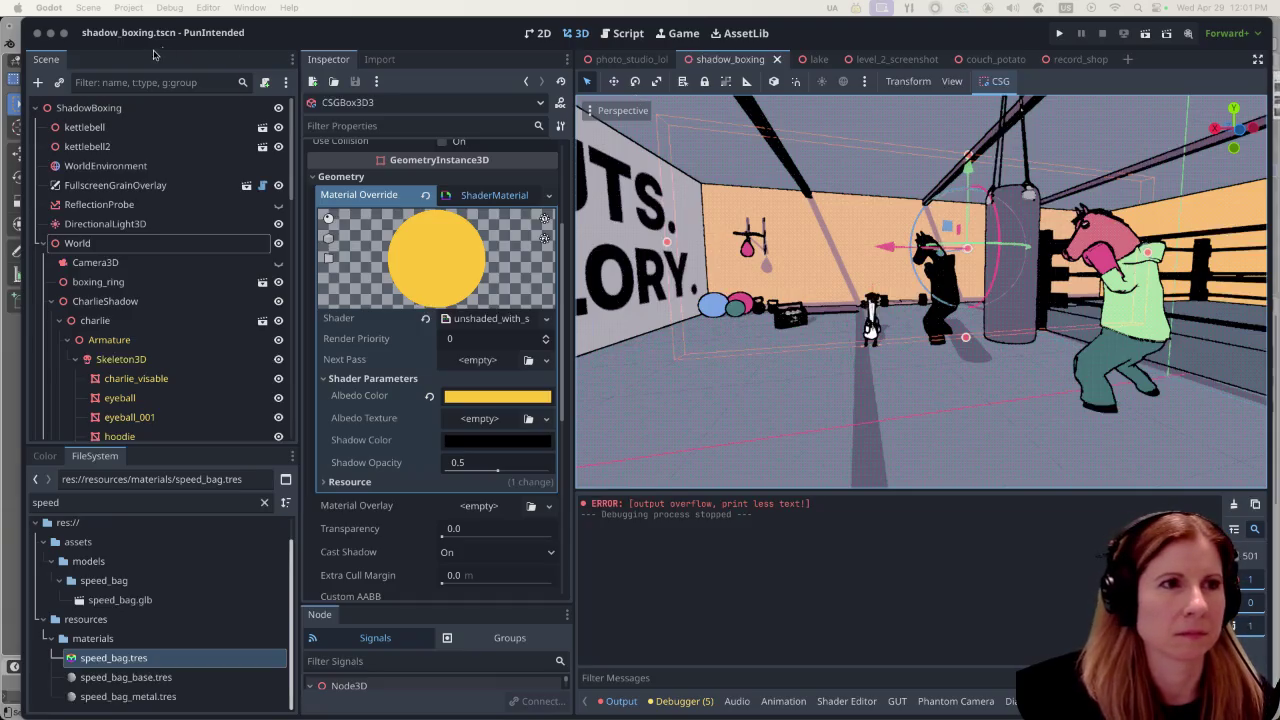
{"action": "key", "text": "super+Tab"}
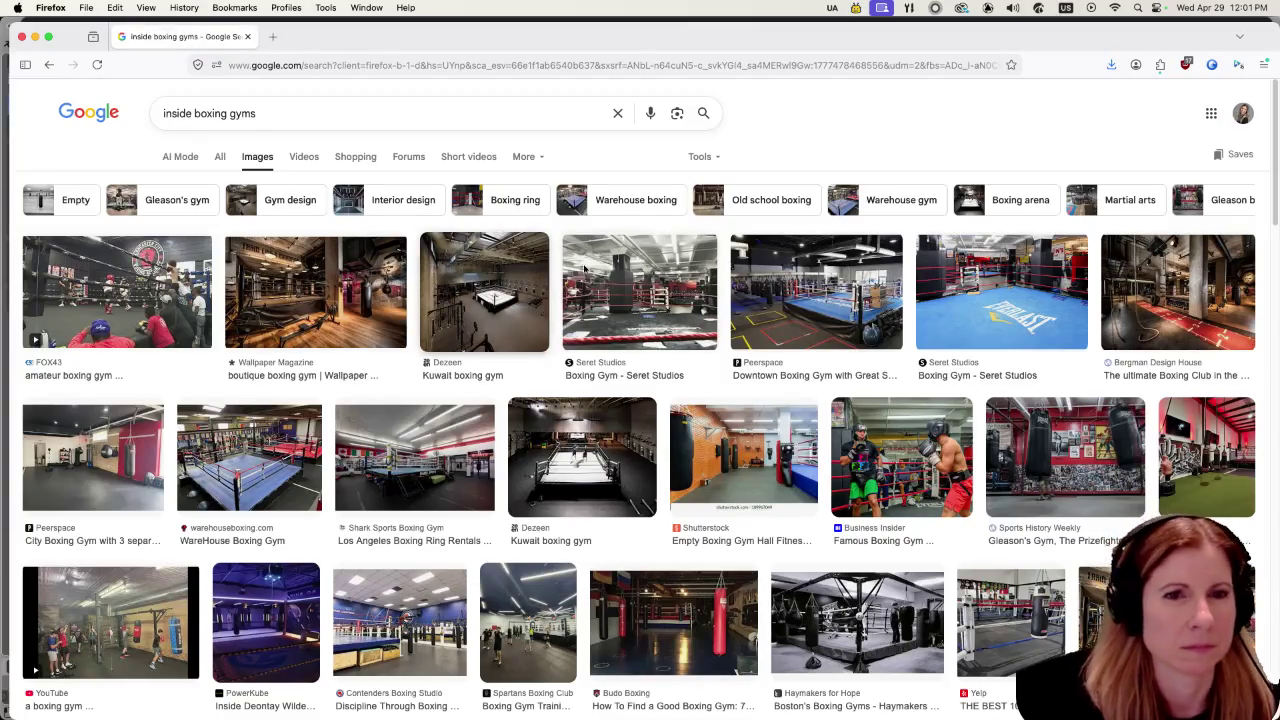
Step: Preview Downtown Boxing Gym, Seret Studios, Kuwait, Shark Sports, Gleason's, a YouTube video and Contenders images
{"action": "left_click", "coordinate": [831, 268]}
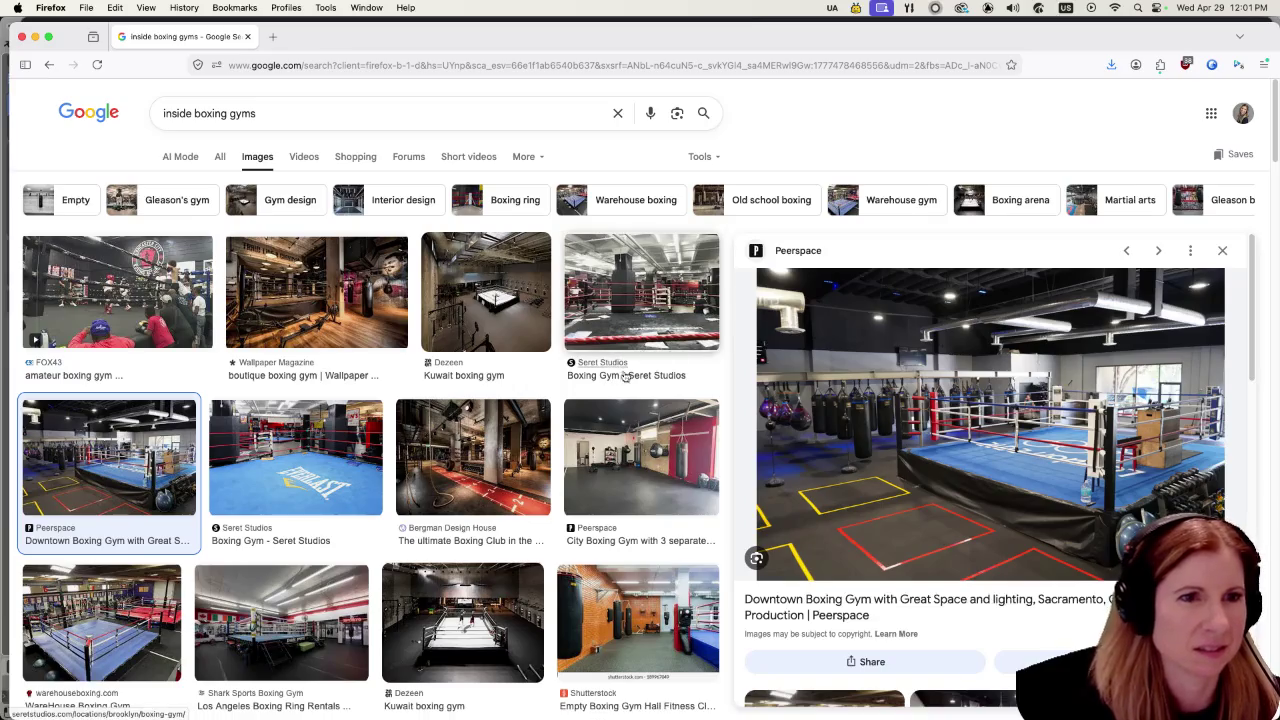
{"action": "left_click", "coordinate": [716, 316]}
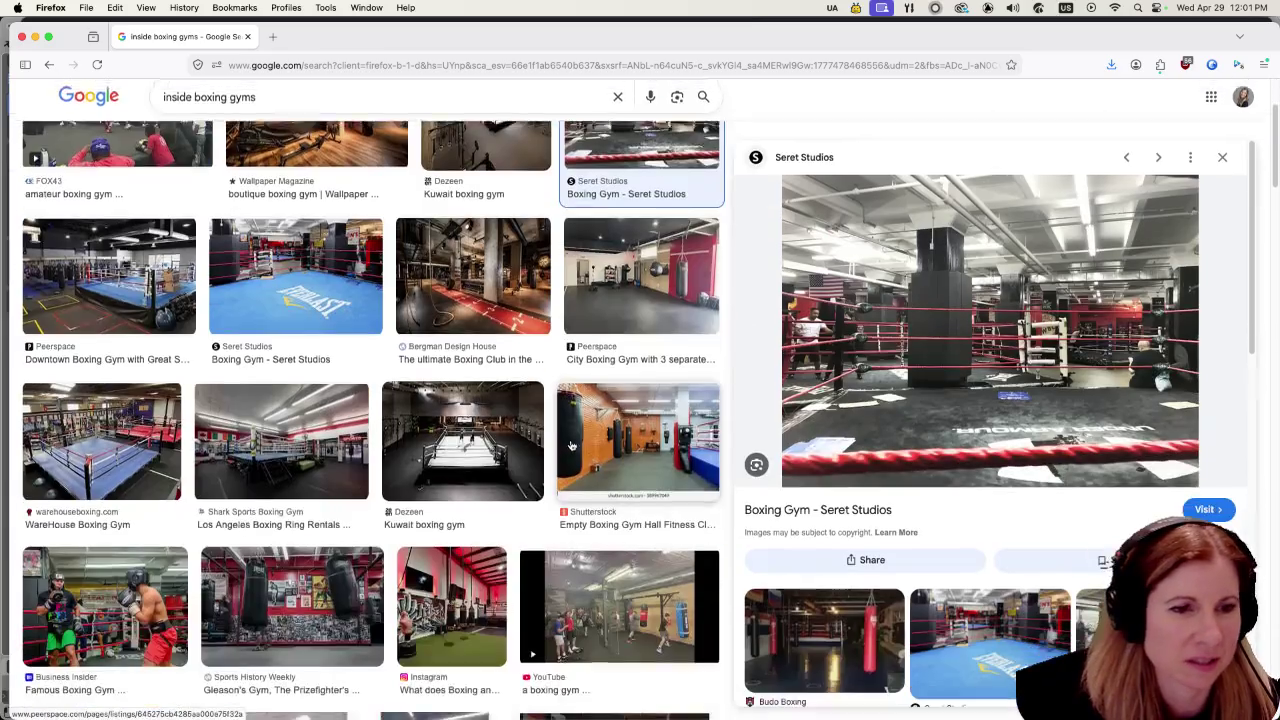
{"action": "scroll", "coordinate": [640, 456], "scroll_direction": "down", "scroll_amount": 3}
{"action": "left_click", "coordinate": [428, 428]}
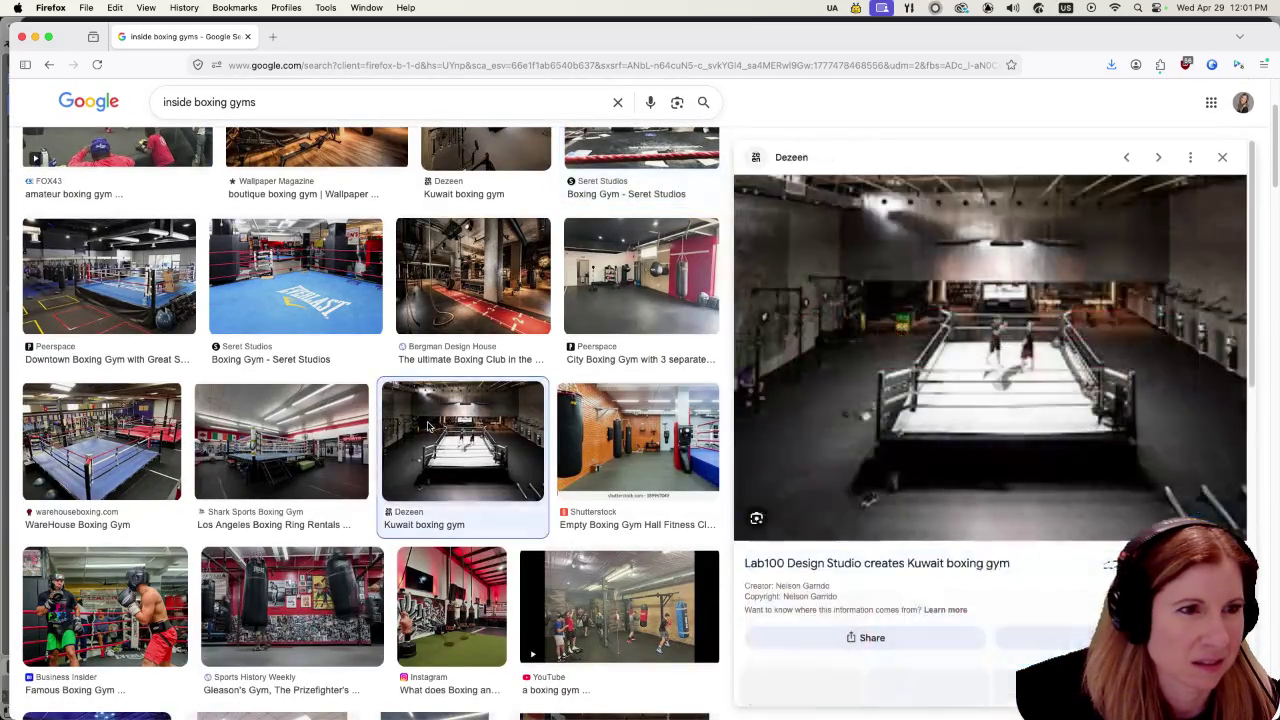
{"action": "left_click", "coordinate": [338, 428]}
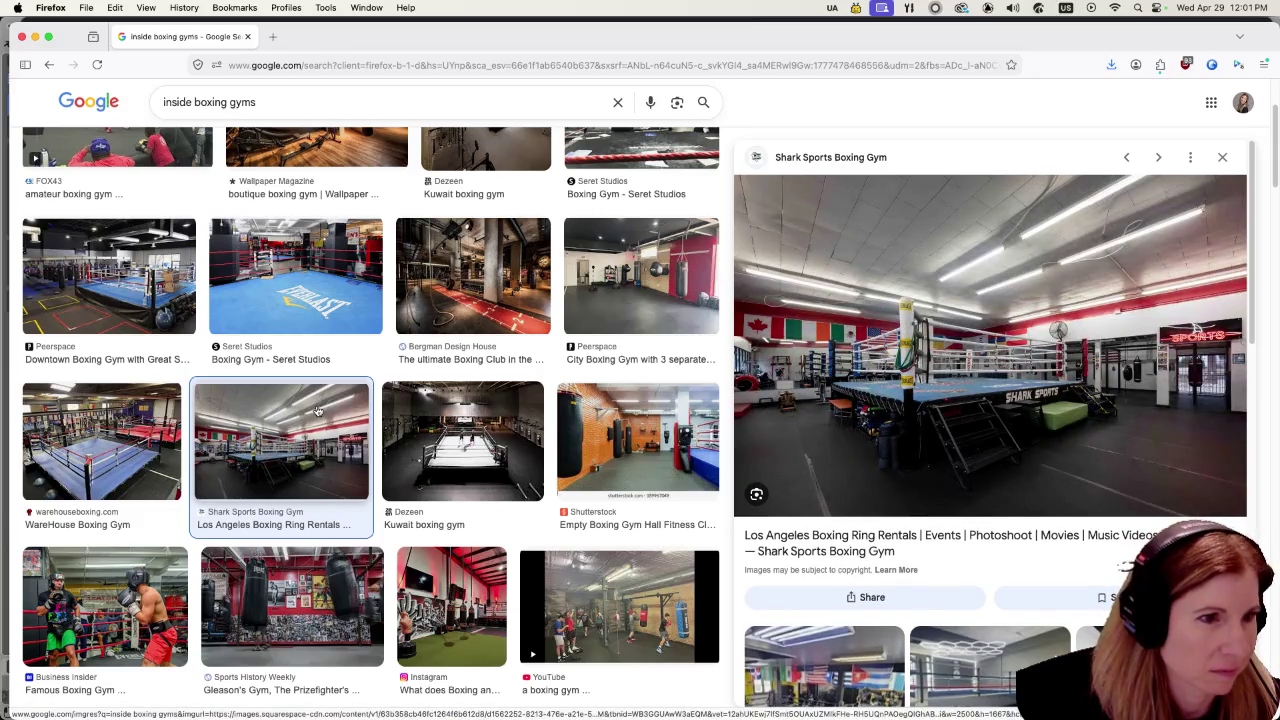
{"action": "left_click", "coordinate": [302, 595]}
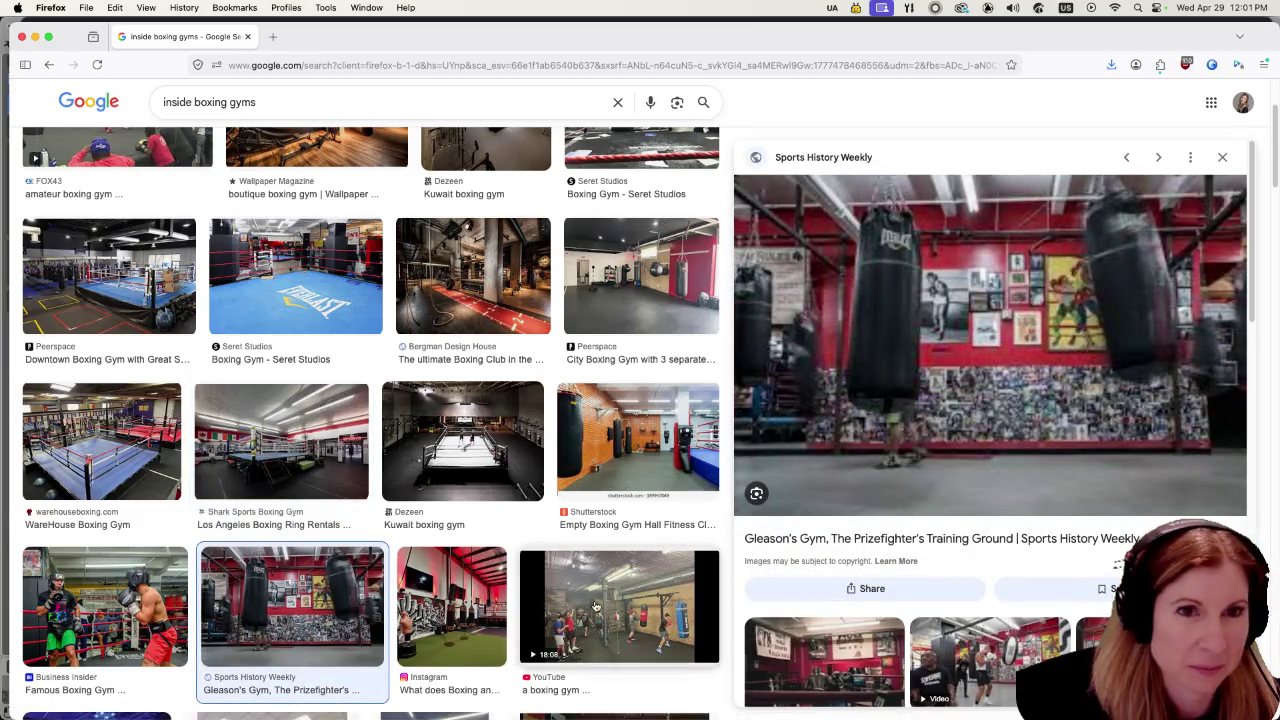
{"action": "left_click", "coordinate": [594, 607]}
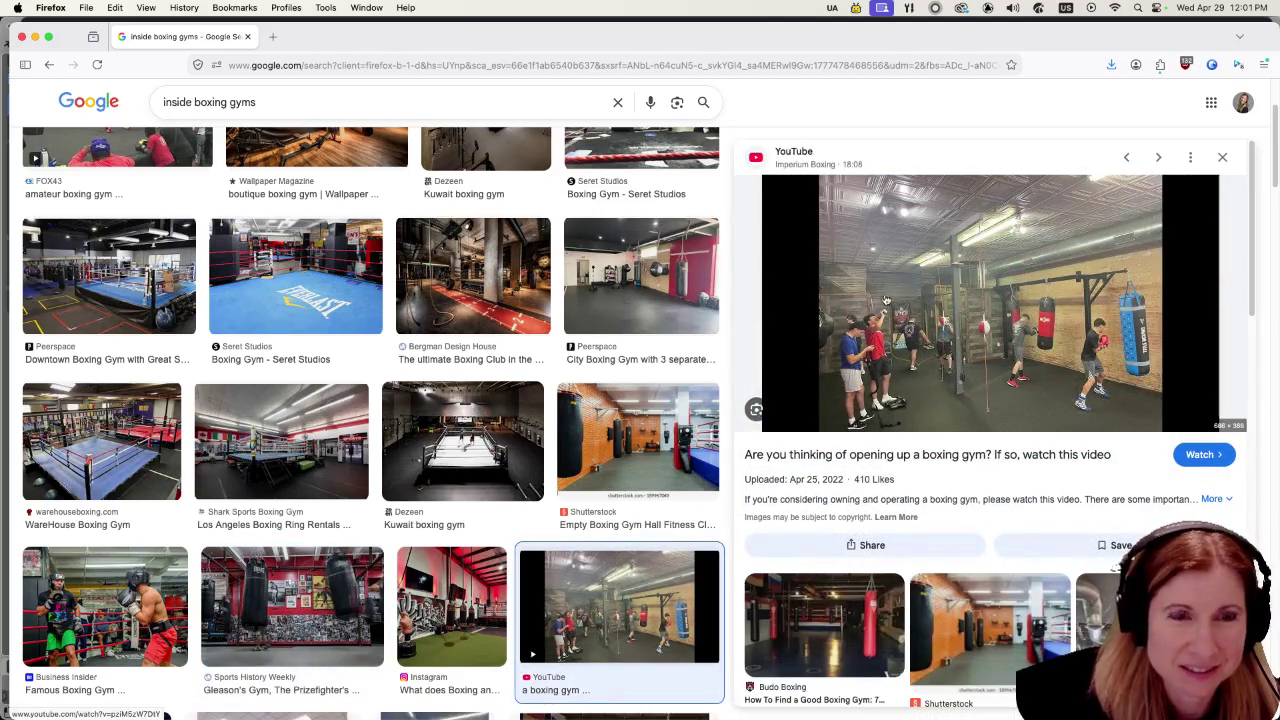
{"action": "scroll", "coordinate": [580, 560], "scroll_direction": "down", "scroll_amount": 3}
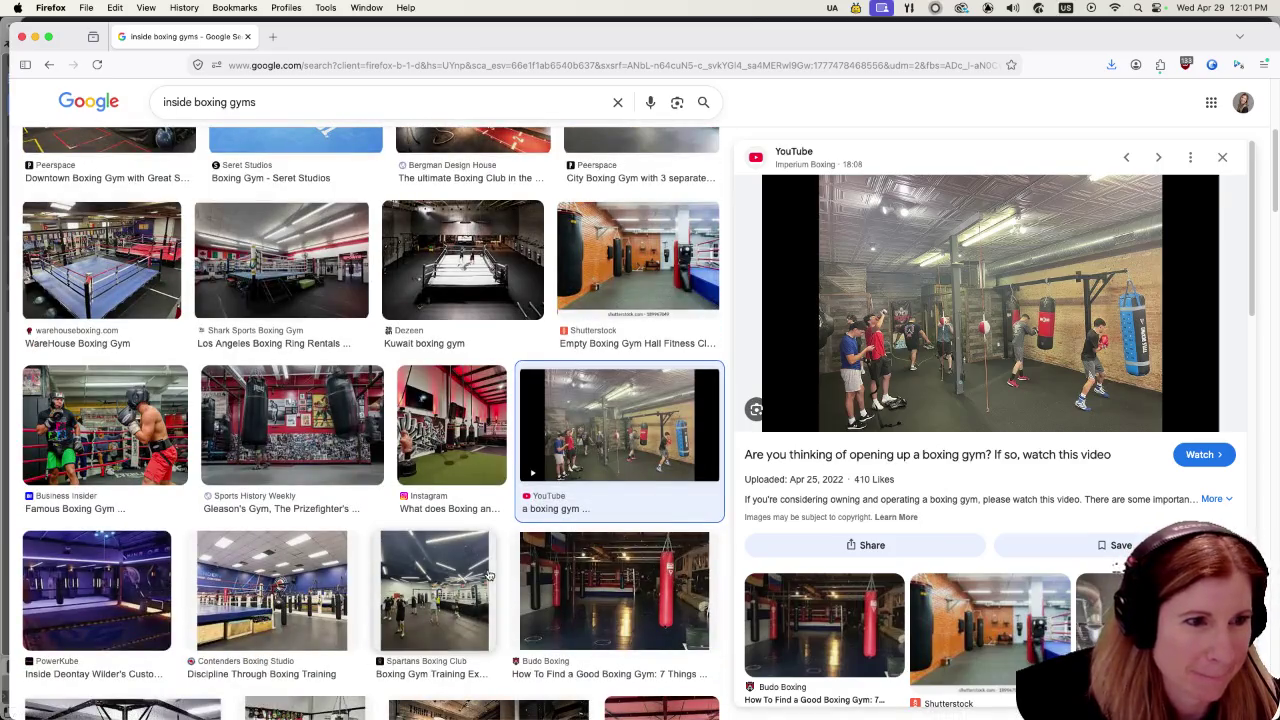
{"action": "left_click", "coordinate": [312, 598]}
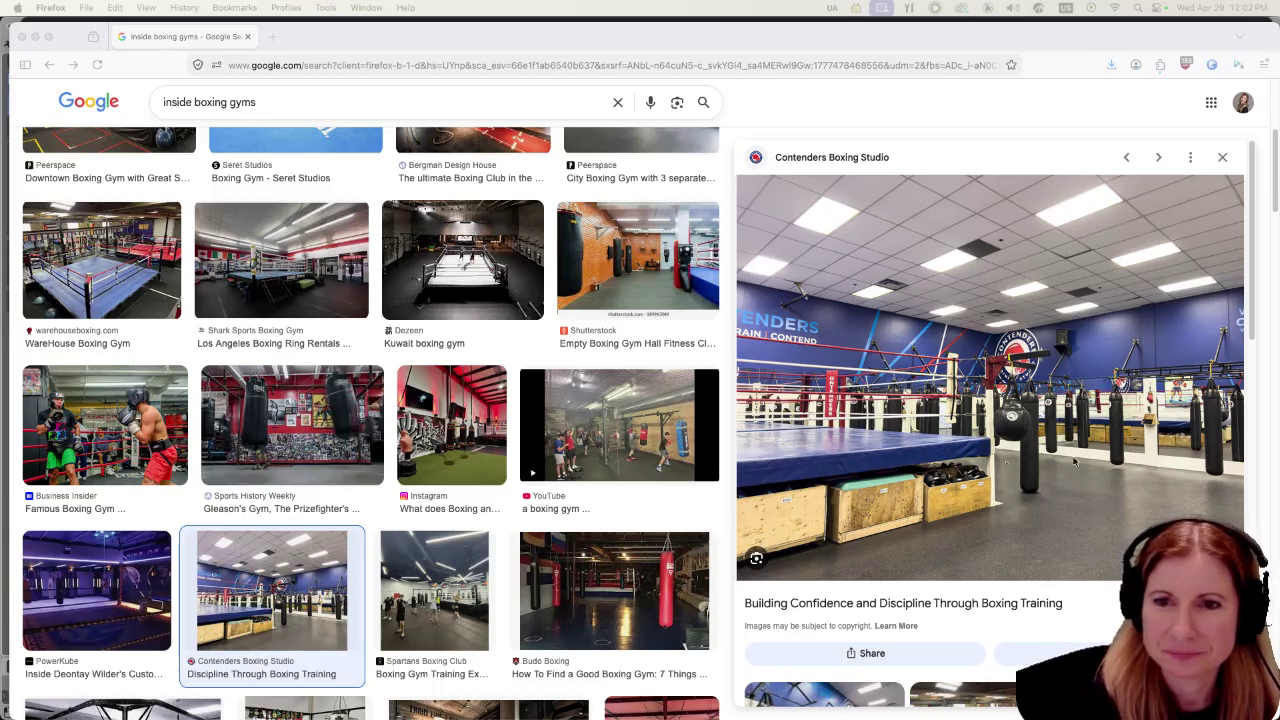
Step: Preview RDX MMA, Bonnies Boxing Club and the old-school black-and-white gym photo, then return to Godot
{"action": "scroll", "coordinate": [620, 448], "scroll_direction": "down", "scroll_amount": 5}
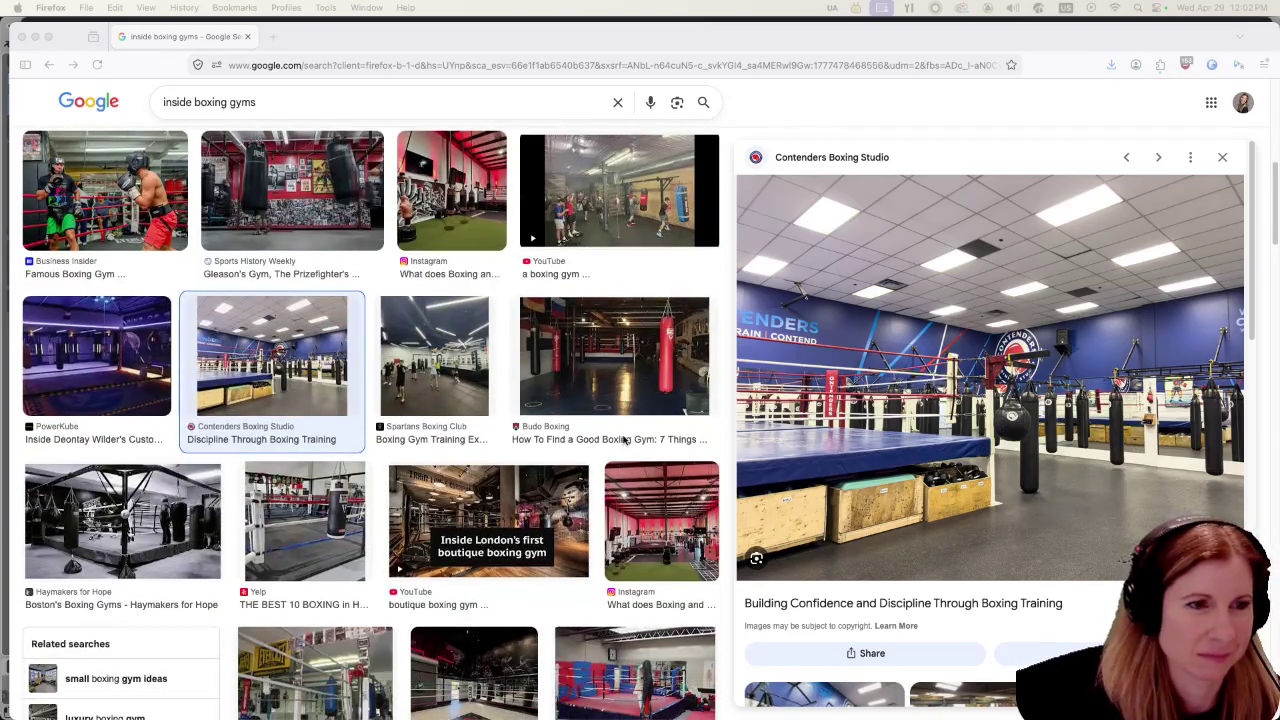
{"action": "scroll", "coordinate": [628, 434], "scroll_direction": "down", "scroll_amount": 2}
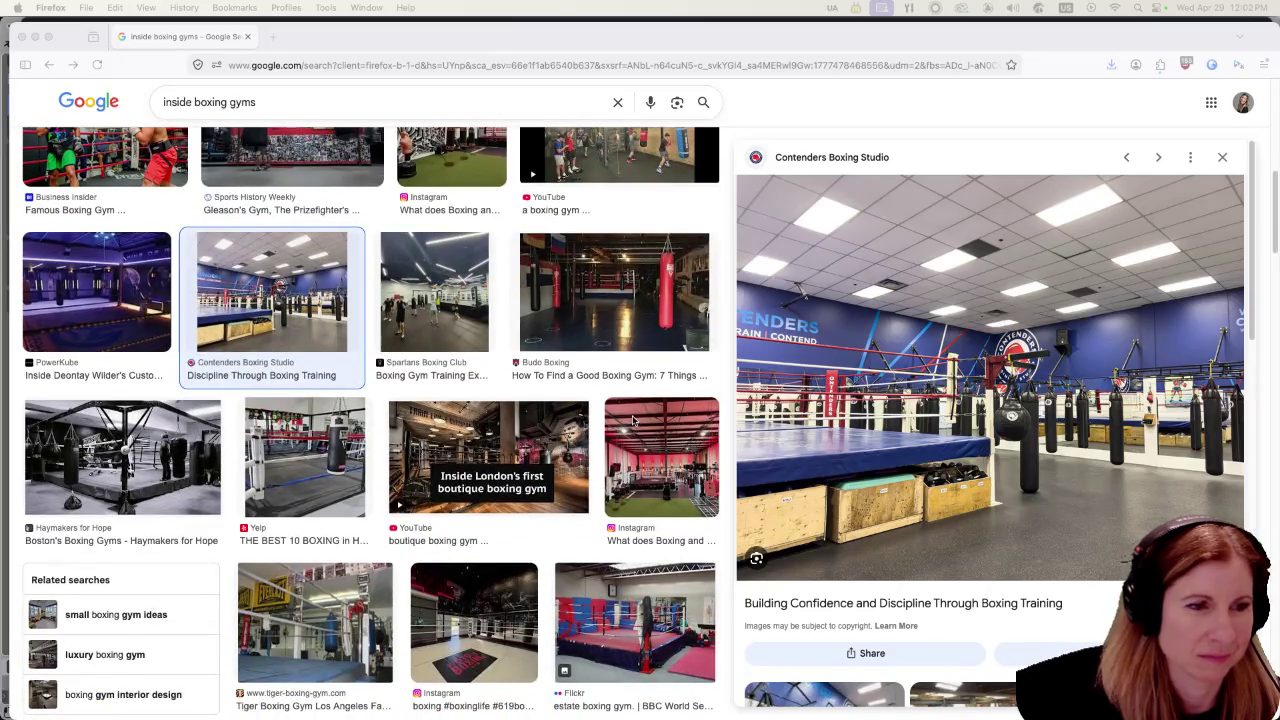
{"action": "scroll", "coordinate": [632, 420], "scroll_direction": "down", "scroll_amount": 3}
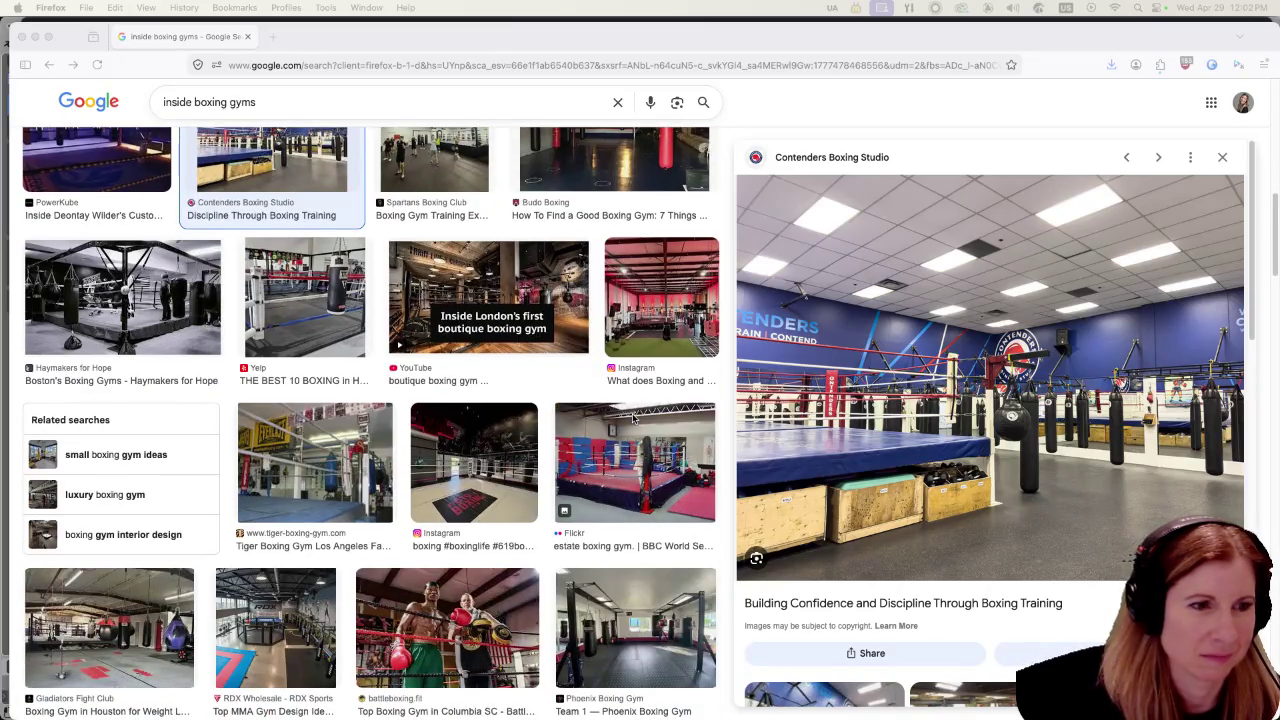
{"action": "left_click", "coordinate": [276, 616]}
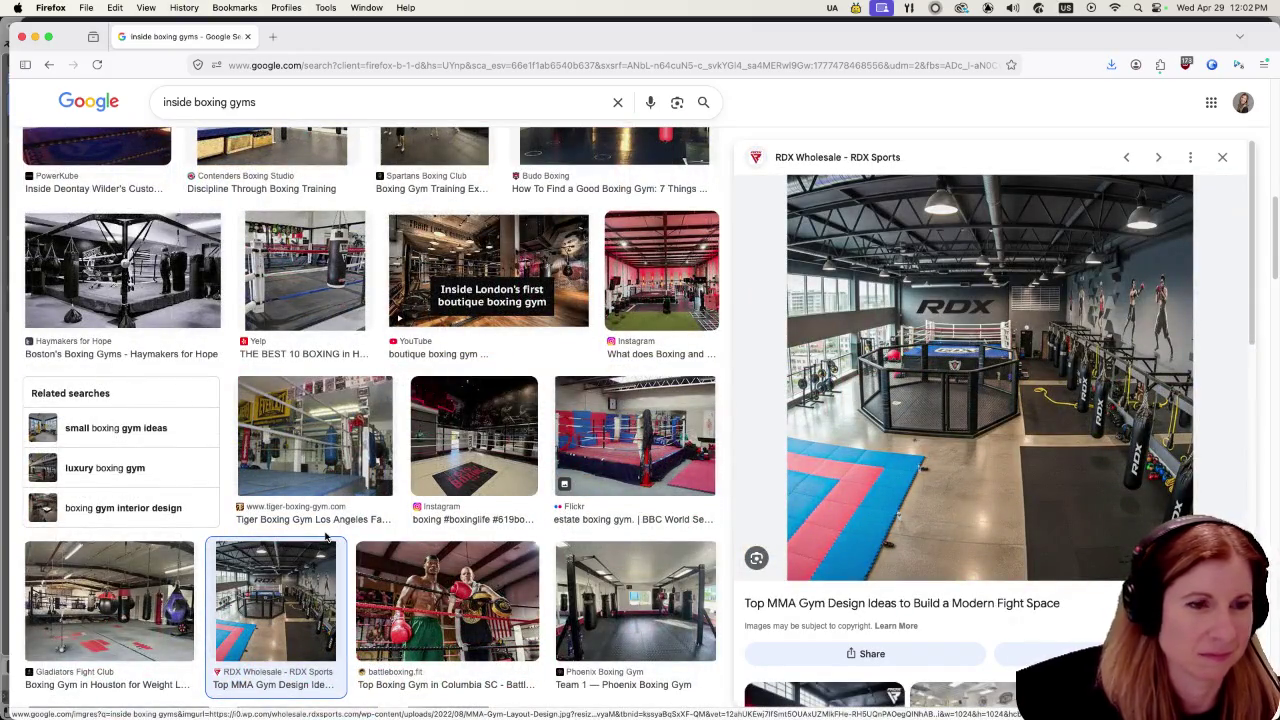
{"action": "scroll", "coordinate": [340, 540], "scroll_direction": "down", "scroll_amount": 5}
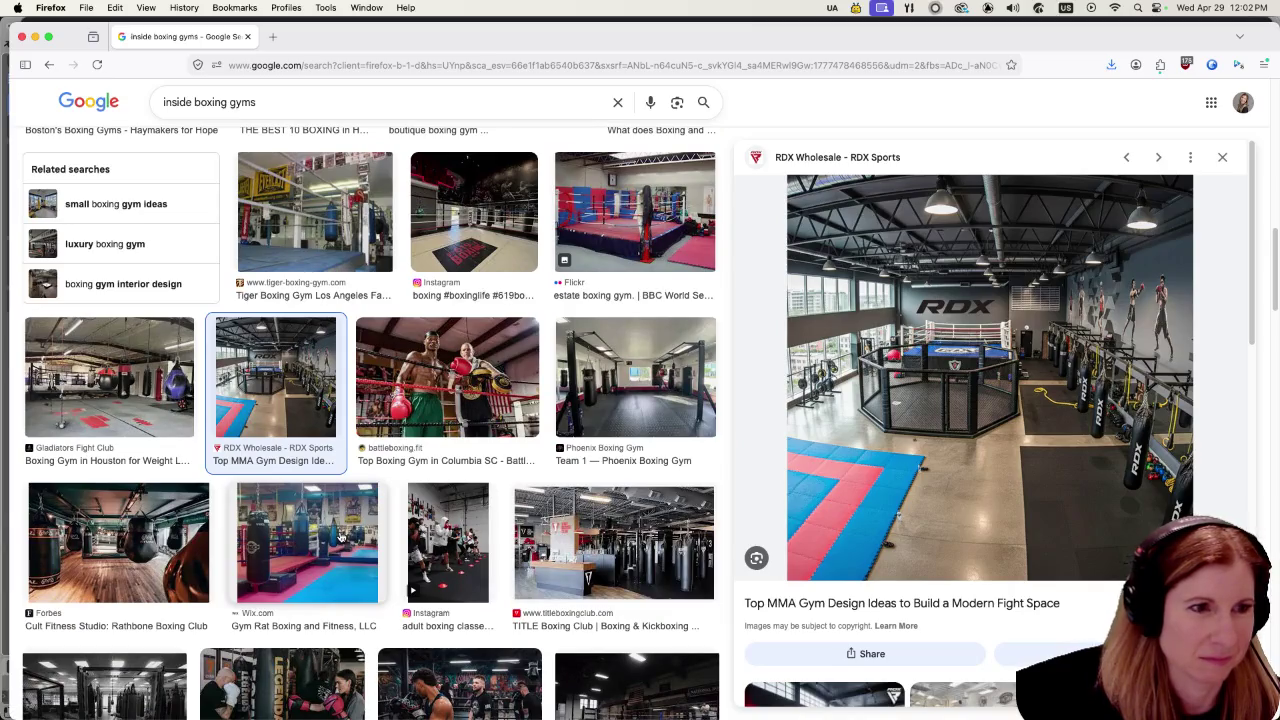
{"action": "scroll", "coordinate": [340, 540], "scroll_direction": "down", "scroll_amount": 2}
{"action": "left_click", "coordinate": [455, 583]}
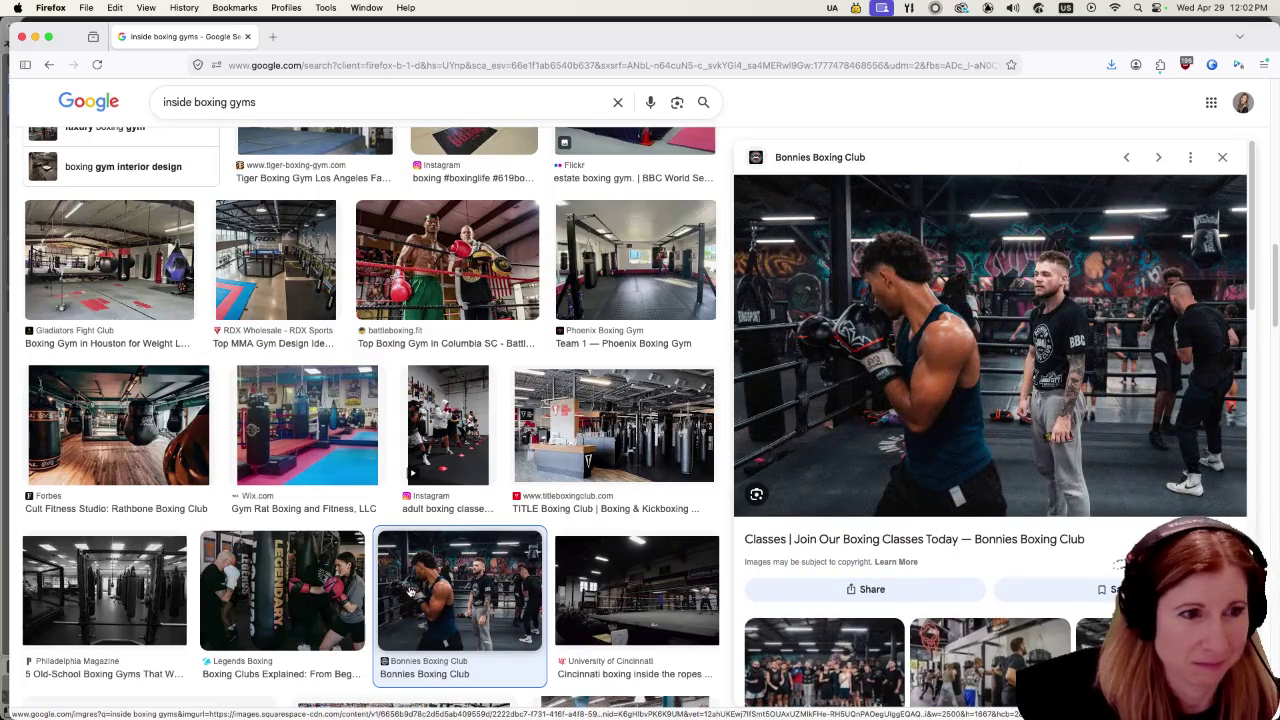
{"action": "left_click", "coordinate": [153, 567]}
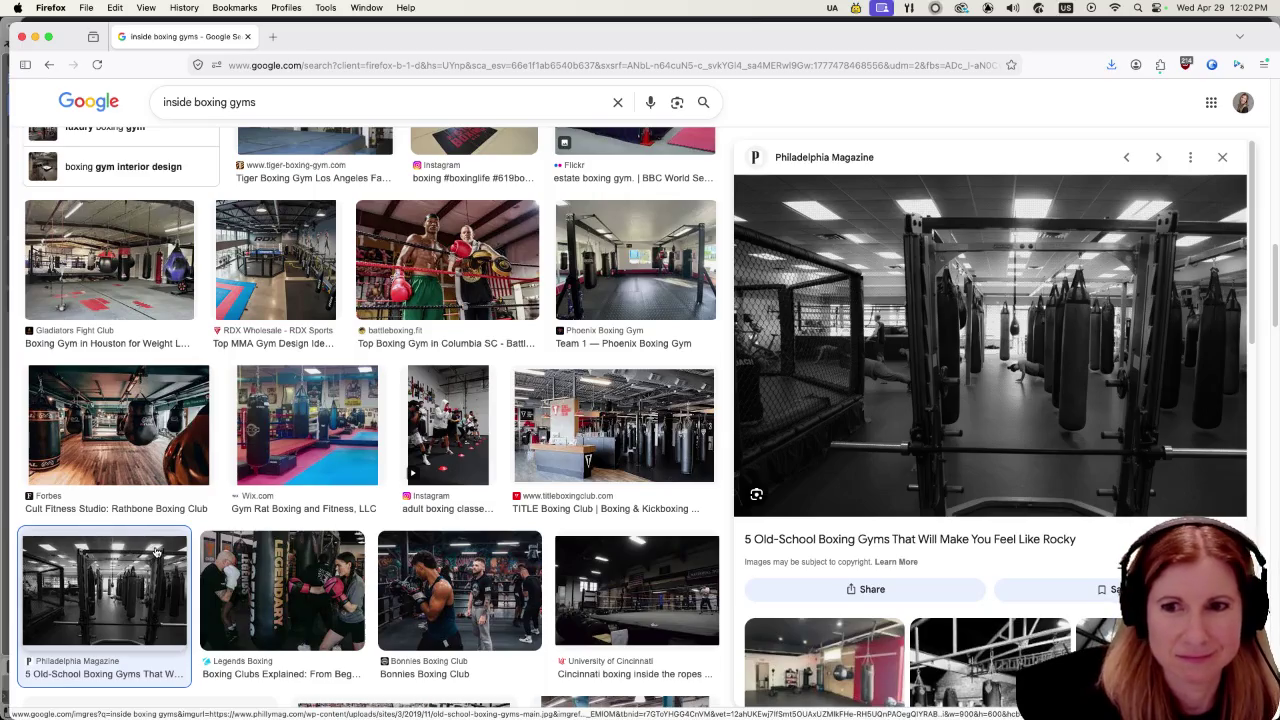
{"action": "scroll", "coordinate": [500, 425], "scroll_direction": "down", "scroll_amount": 3}
{"action": "scroll", "coordinate": [500, 425], "scroll_direction": "down", "scroll_amount": 4}
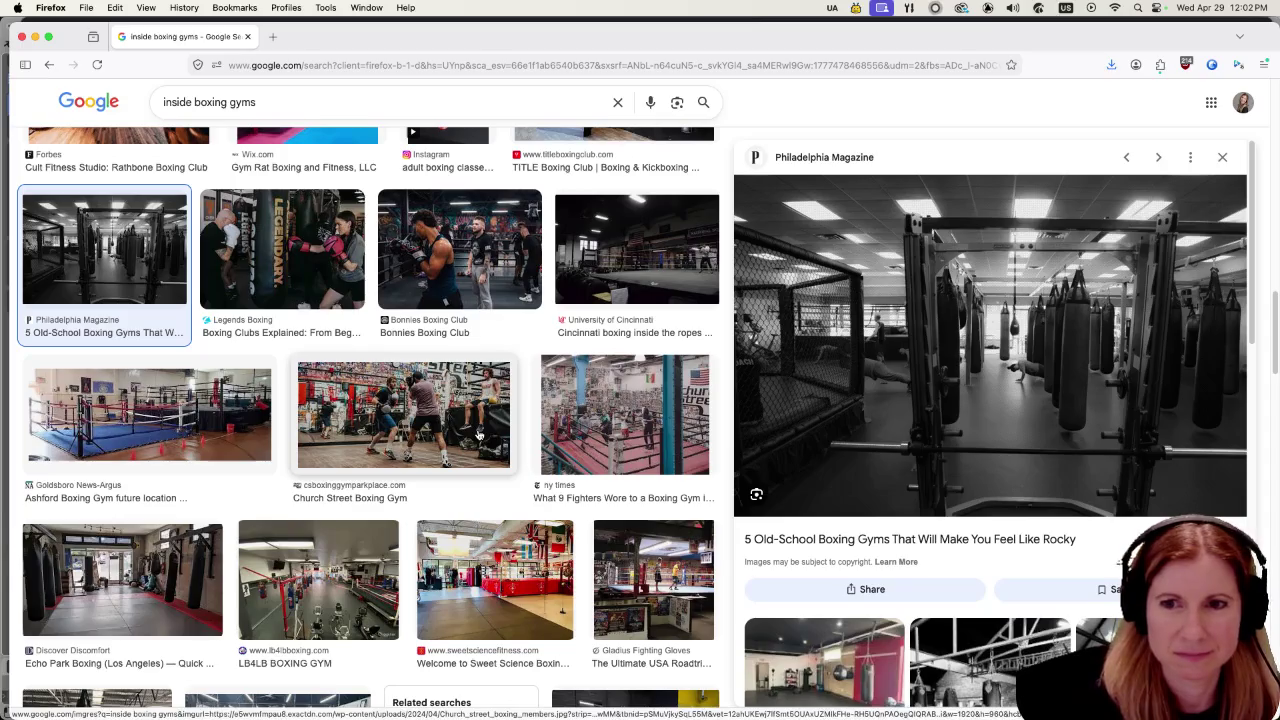
{"action": "scroll", "coordinate": [478, 435], "scroll_direction": "down", "scroll_amount": 3}
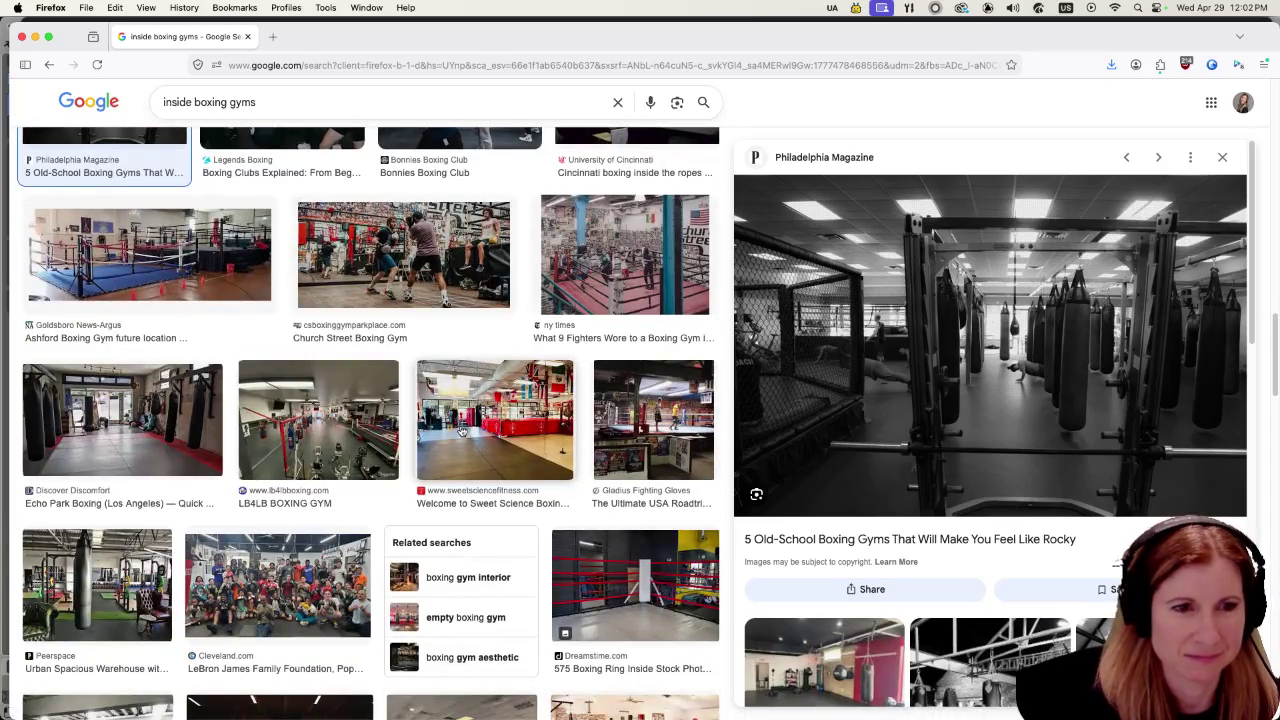
{"action": "scroll", "coordinate": [460, 430], "scroll_direction": "down", "scroll_amount": 2}
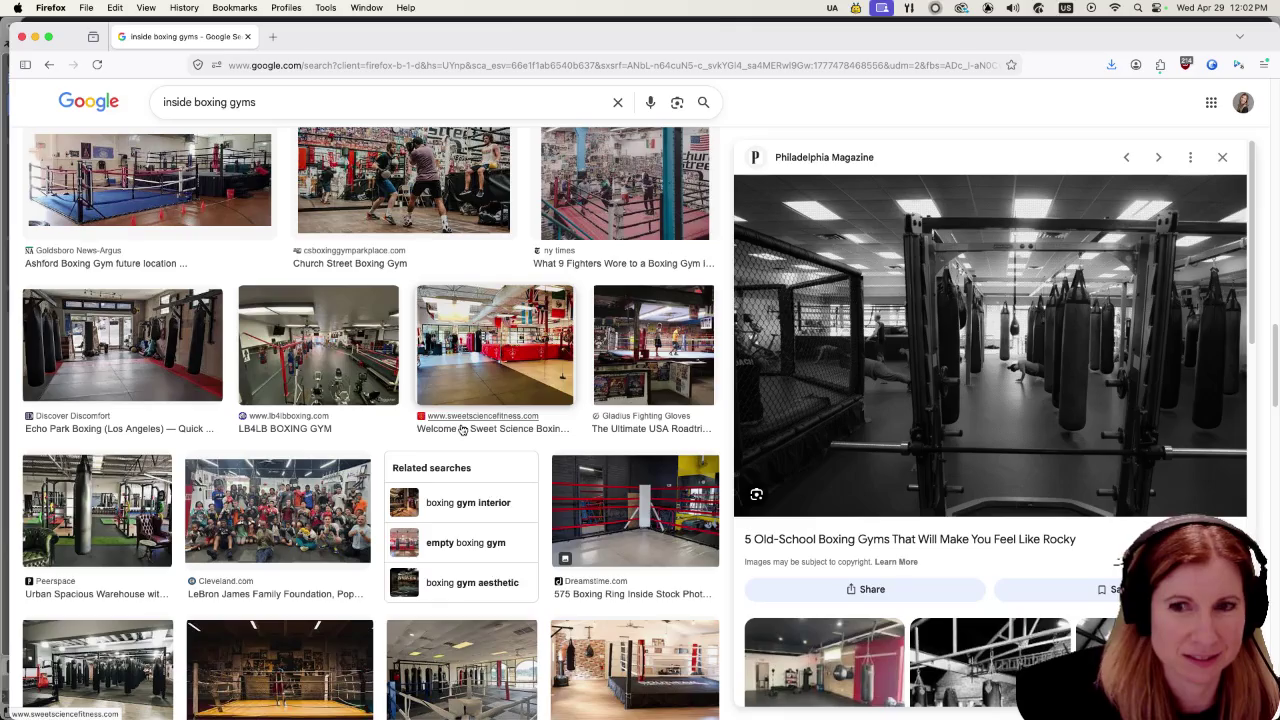
{"action": "scroll", "coordinate": [462, 428], "scroll_direction": "down", "scroll_amount": 4}
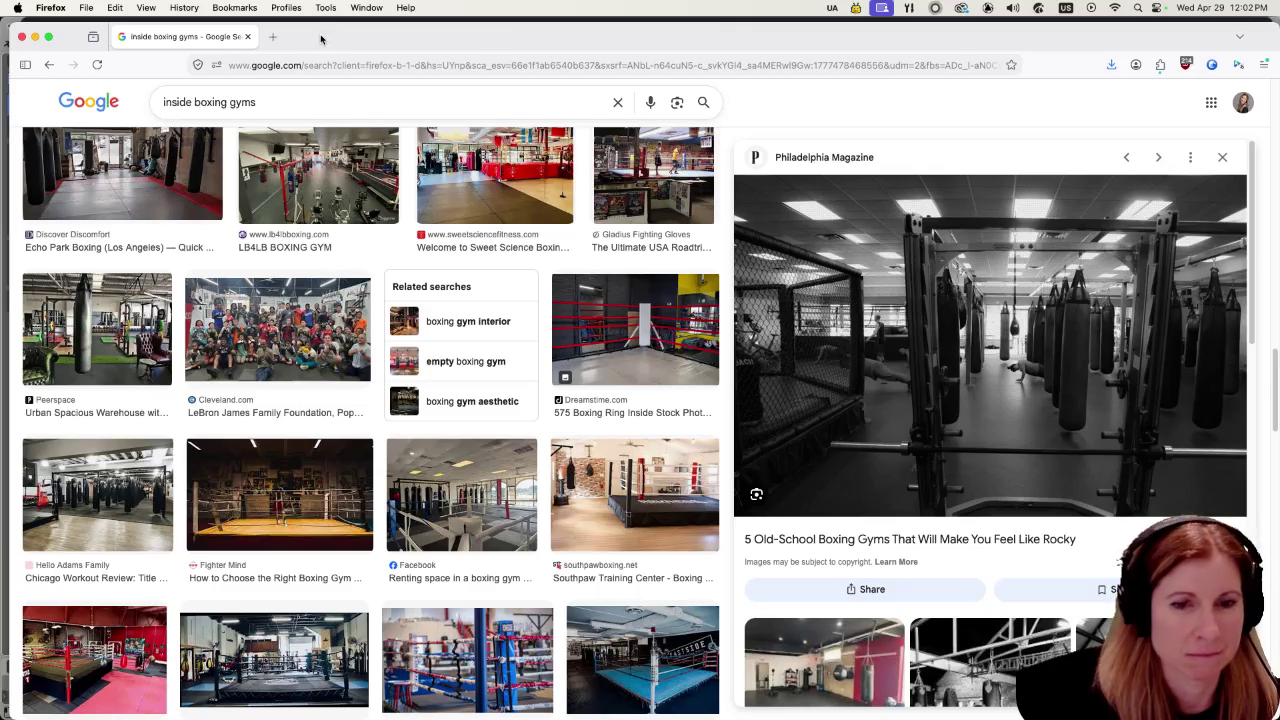
{"action": "key", "text": "ctrl+Left"}
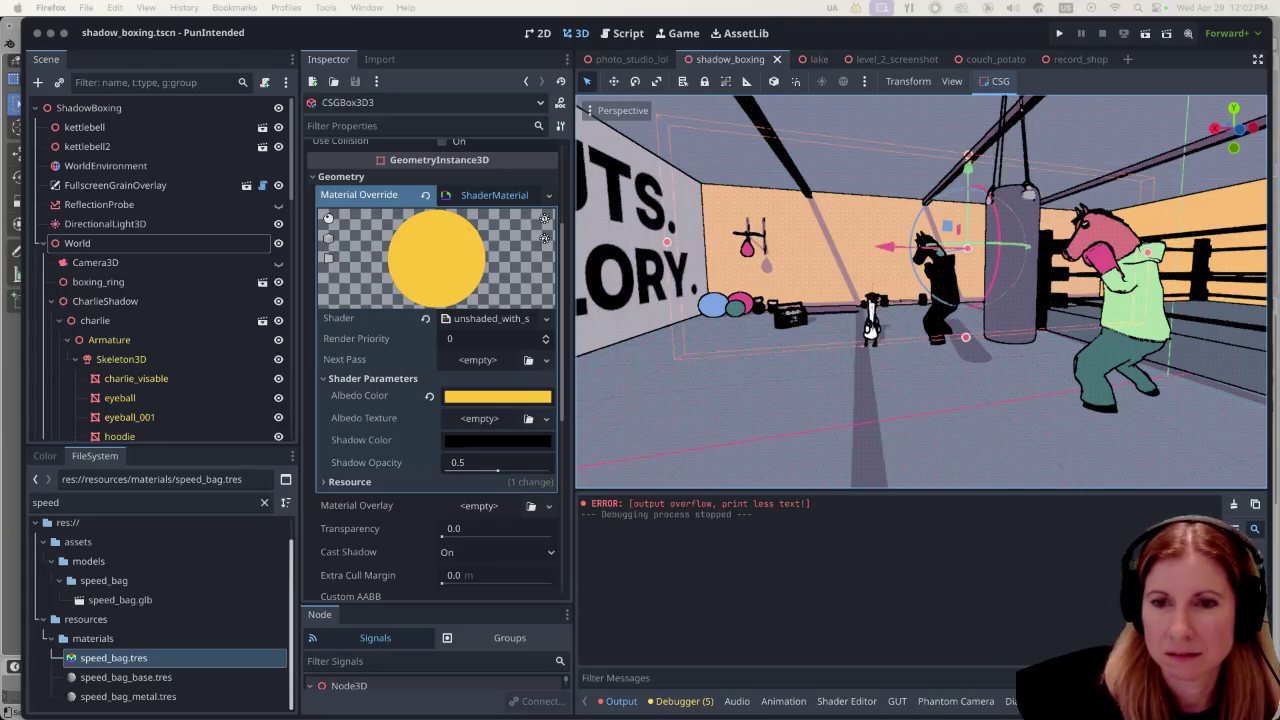
Step: Zoom and orbit around the gym to view its cast shadows from several angles
{"action": "scroll", "coordinate": [884, 303], "scroll_direction": "down", "scroll_amount": 5}
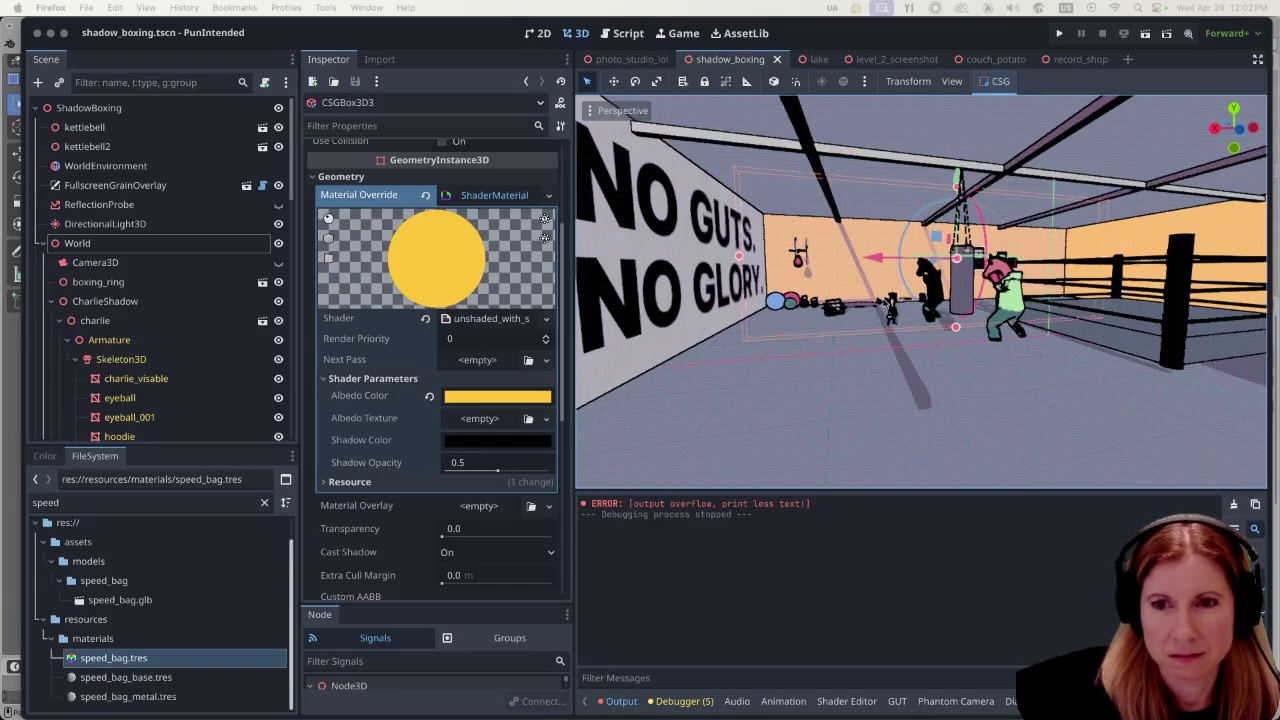
{"action": "scroll", "coordinate": [940, 290], "scroll_direction": "right", "scroll_amount": 3}
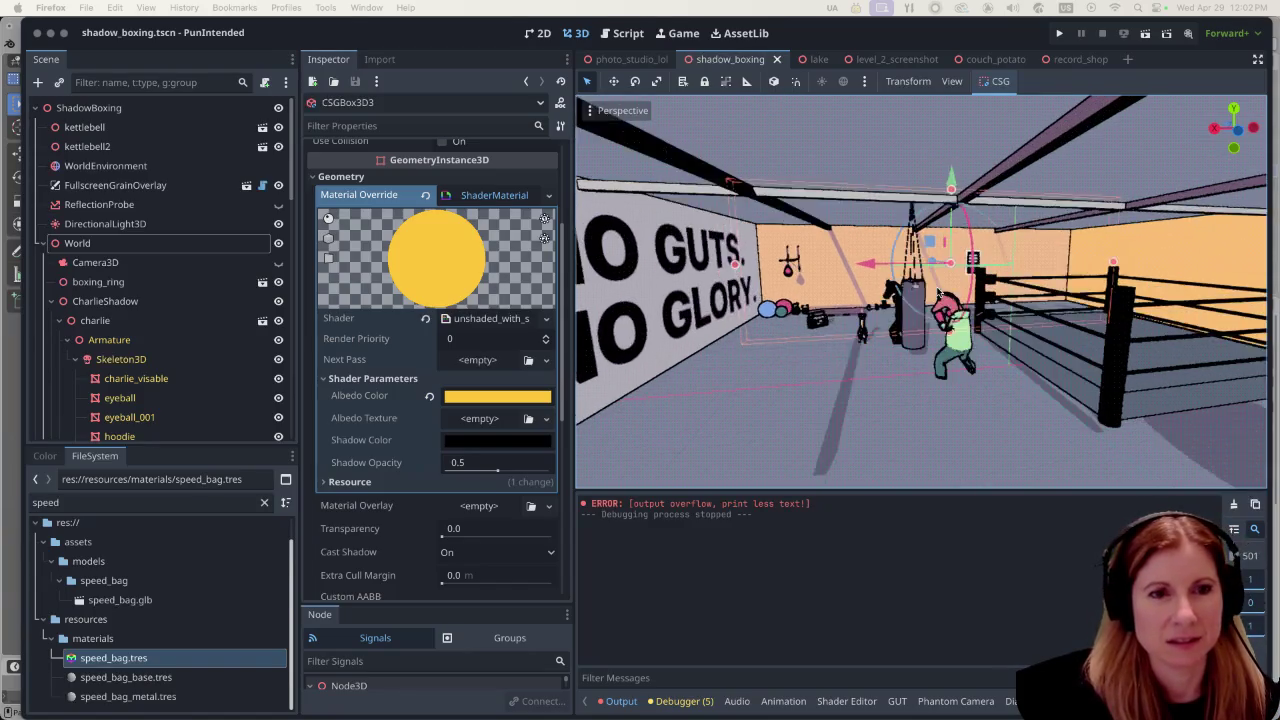
{"action": "scroll", "coordinate": [733, 335], "scroll_direction": "up", "scroll_amount": 5}
{"action": "scroll", "coordinate": [757, 342], "scroll_direction": "down", "scroll_amount": 2}
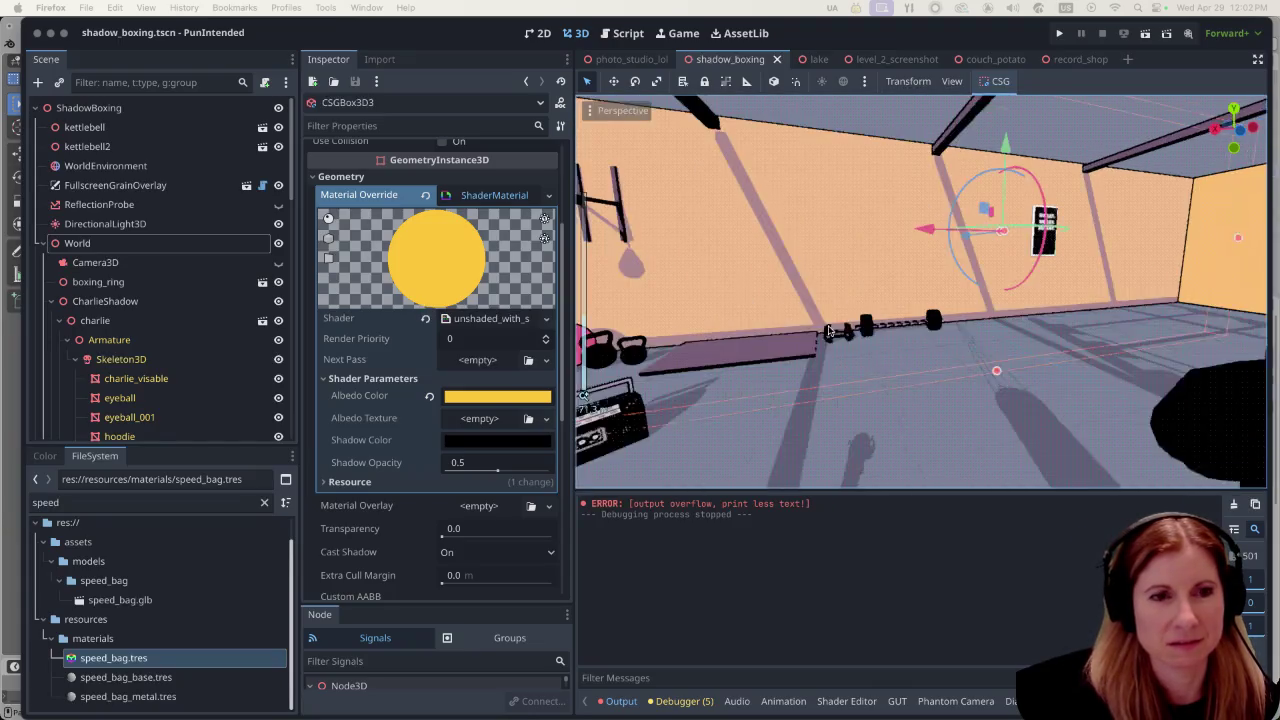
{"action": "scroll", "coordinate": [963, 333], "scroll_direction": "down", "scroll_amount": 5}
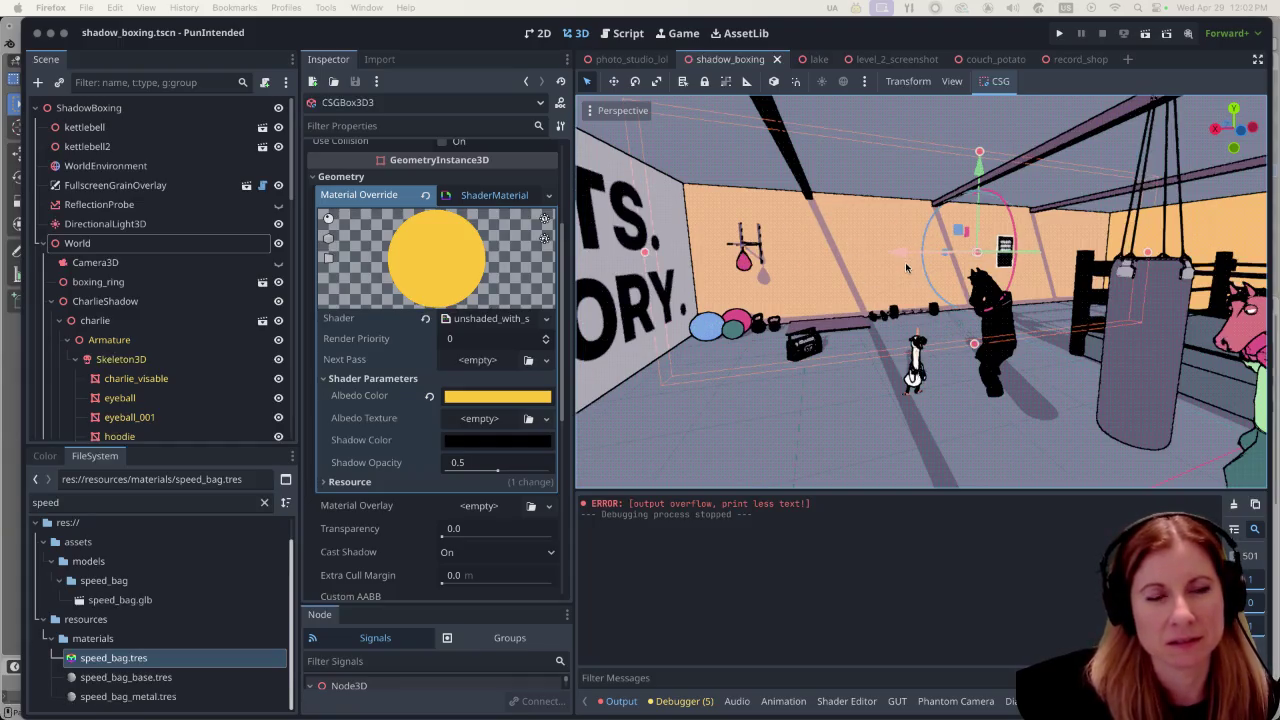
{"action": "scroll", "coordinate": [906, 267], "scroll_direction": "up", "scroll_amount": 2}
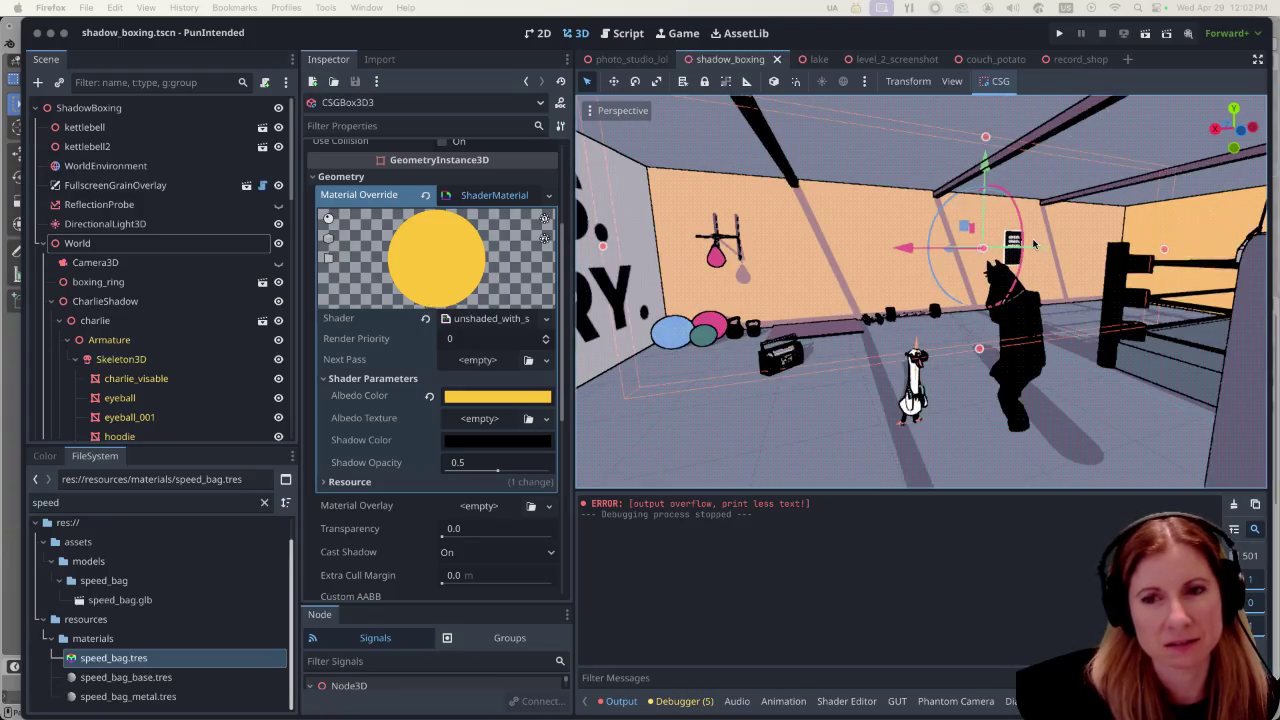
{"action": "scroll", "coordinate": [863, 399], "scroll_direction": "up", "scroll_amount": 3}
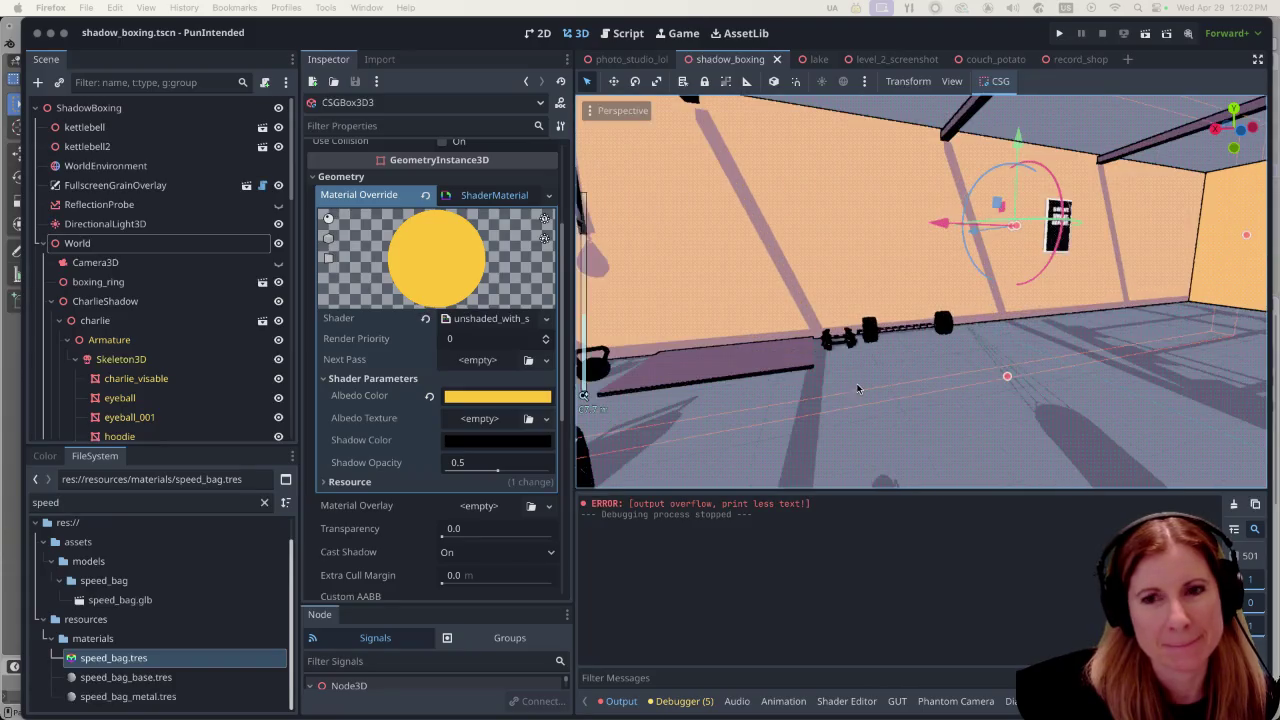
{"action": "scroll", "coordinate": [810, 380], "scroll_direction": "down", "scroll_amount": 5}
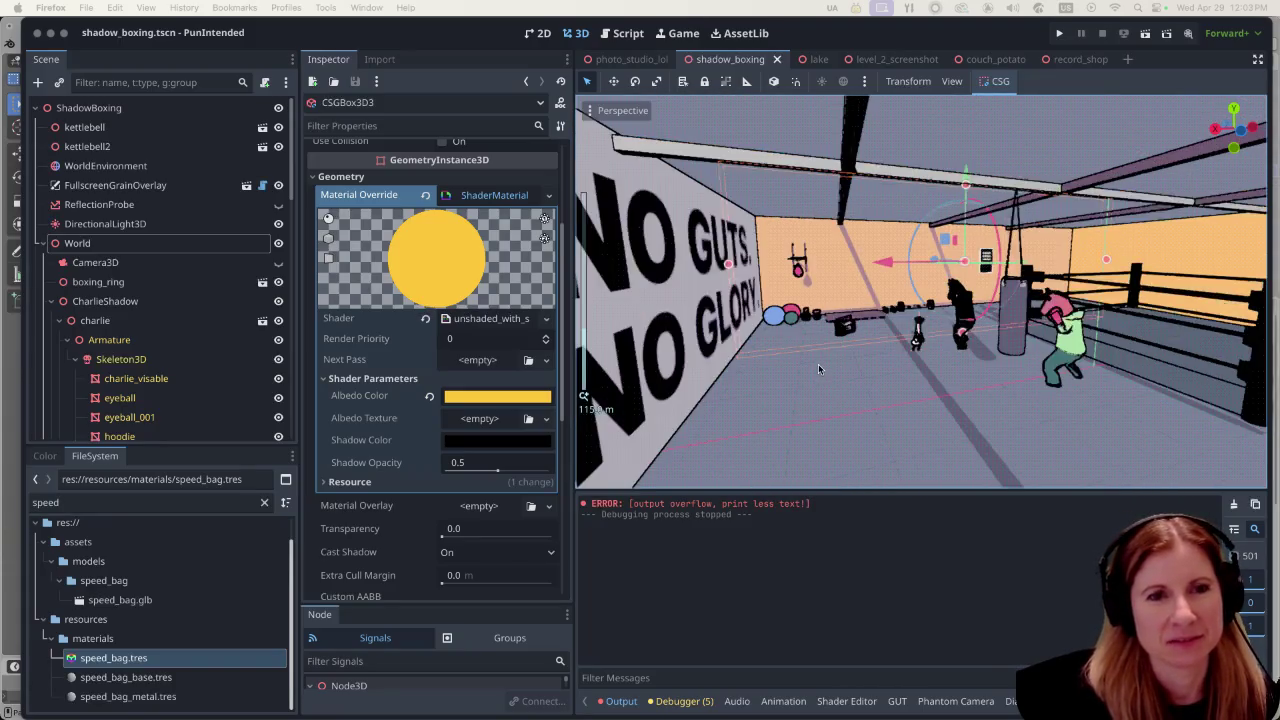
{"action": "scroll", "coordinate": [1027, 257], "scroll_direction": "up", "scroll_amount": 5}
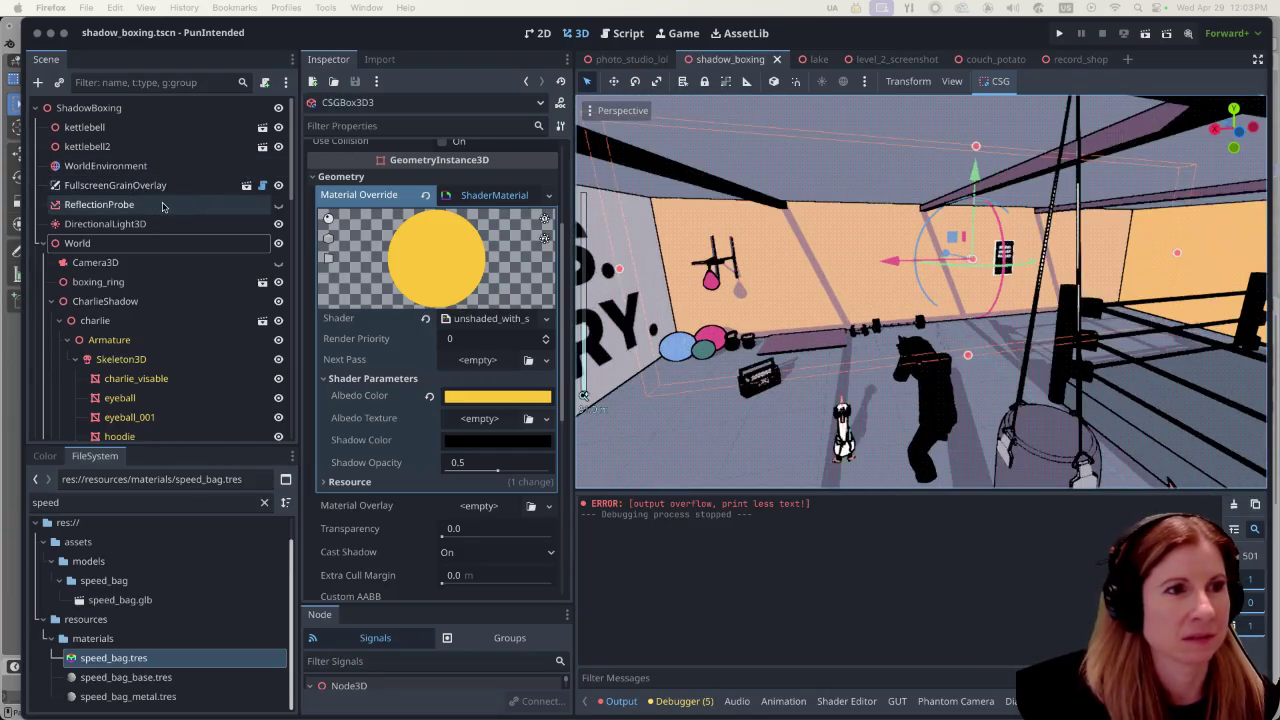
Step: Select ReflectionProbe, then DirectionalLight3D, to view their properties in the Inspector
{"action": "left_click", "coordinate": [162, 207]}
{"action": "left_click", "coordinate": [162, 207]}
{"action": "left_click", "coordinate": [147, 223]}
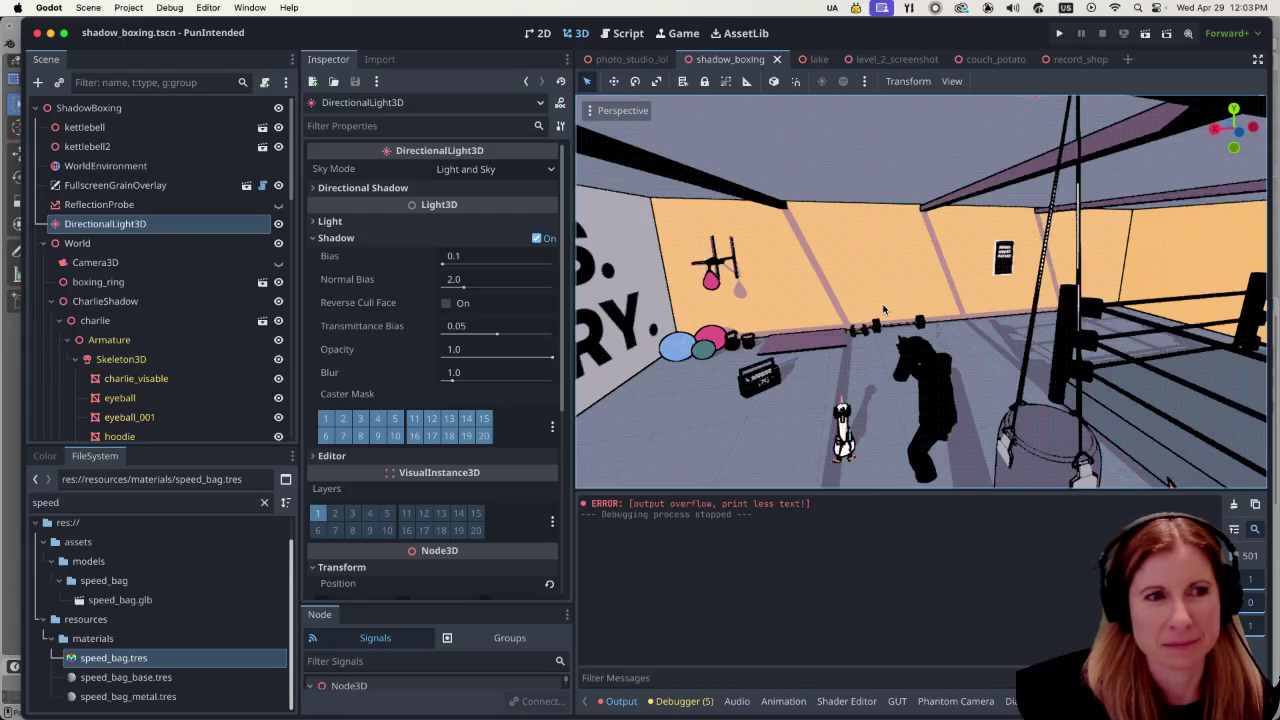
Step: Review the directional light's shadow settings while zooming around the gym
{"action": "scroll", "coordinate": [883, 310], "scroll_direction": "down", "scroll_amount": 6}
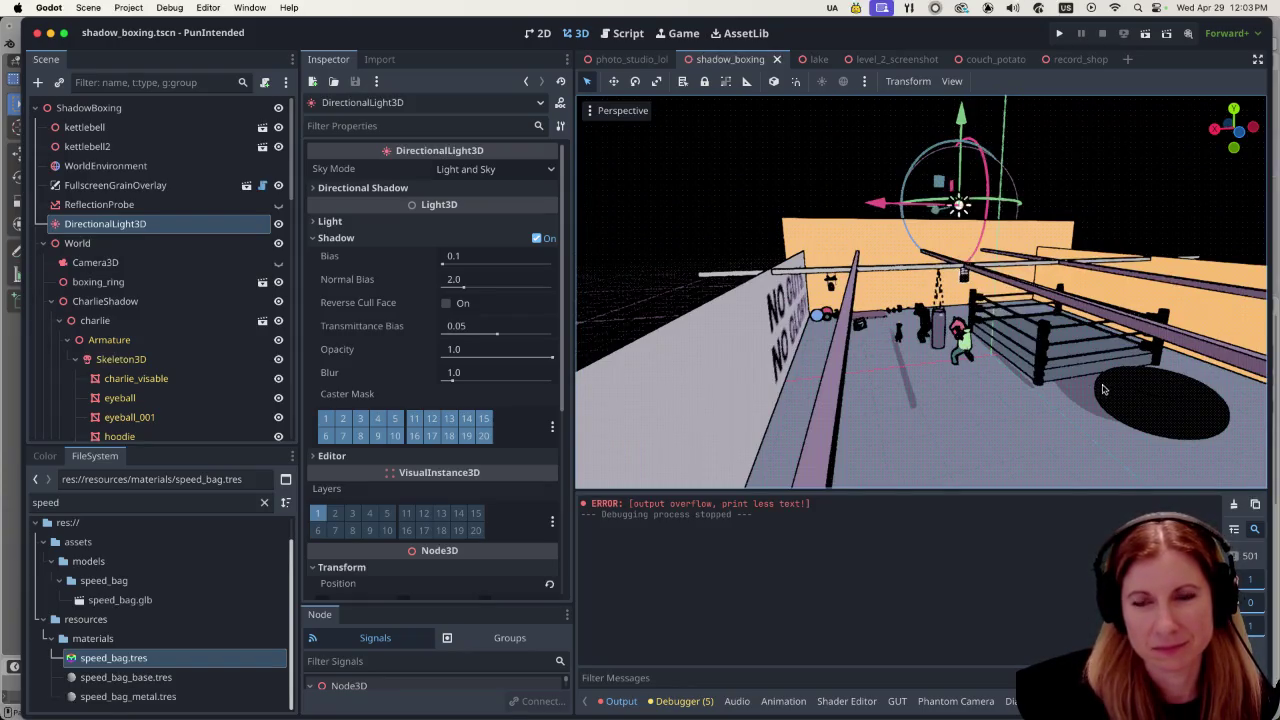
{"action": "scroll", "coordinate": [1090, 358], "scroll_direction": "up", "scroll_amount": 3}
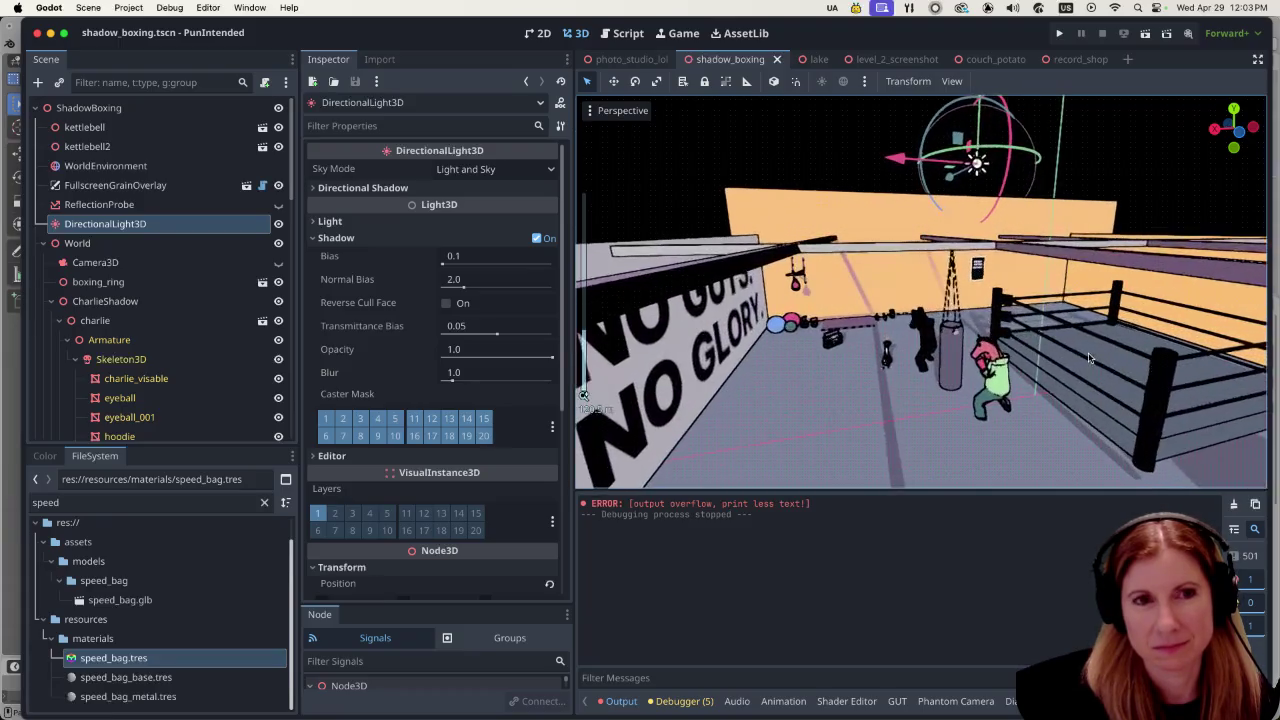
{"action": "scroll", "coordinate": [1078, 354], "scroll_direction": "up", "scroll_amount": 2}
{"action": "scroll", "coordinate": [1078, 354], "scroll_direction": "down", "scroll_amount": 2}
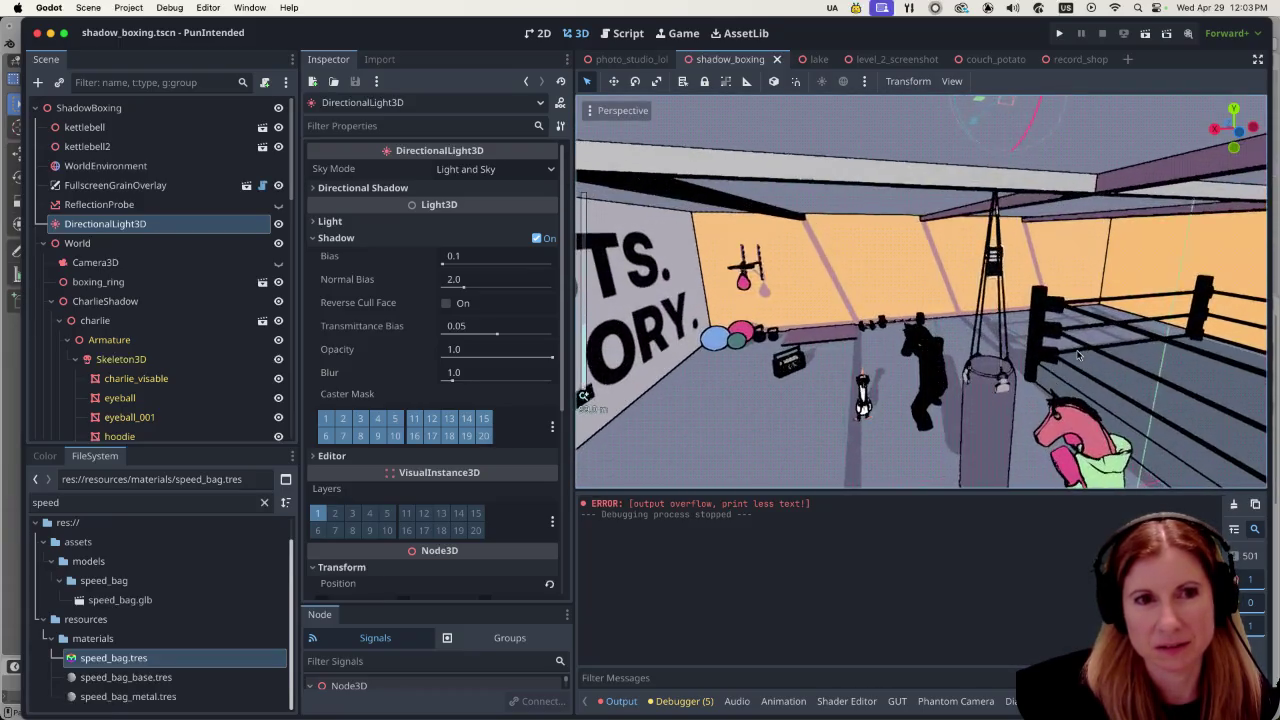
{"action": "scroll", "coordinate": [1070, 357], "scroll_direction": "down", "scroll_amount": 4}
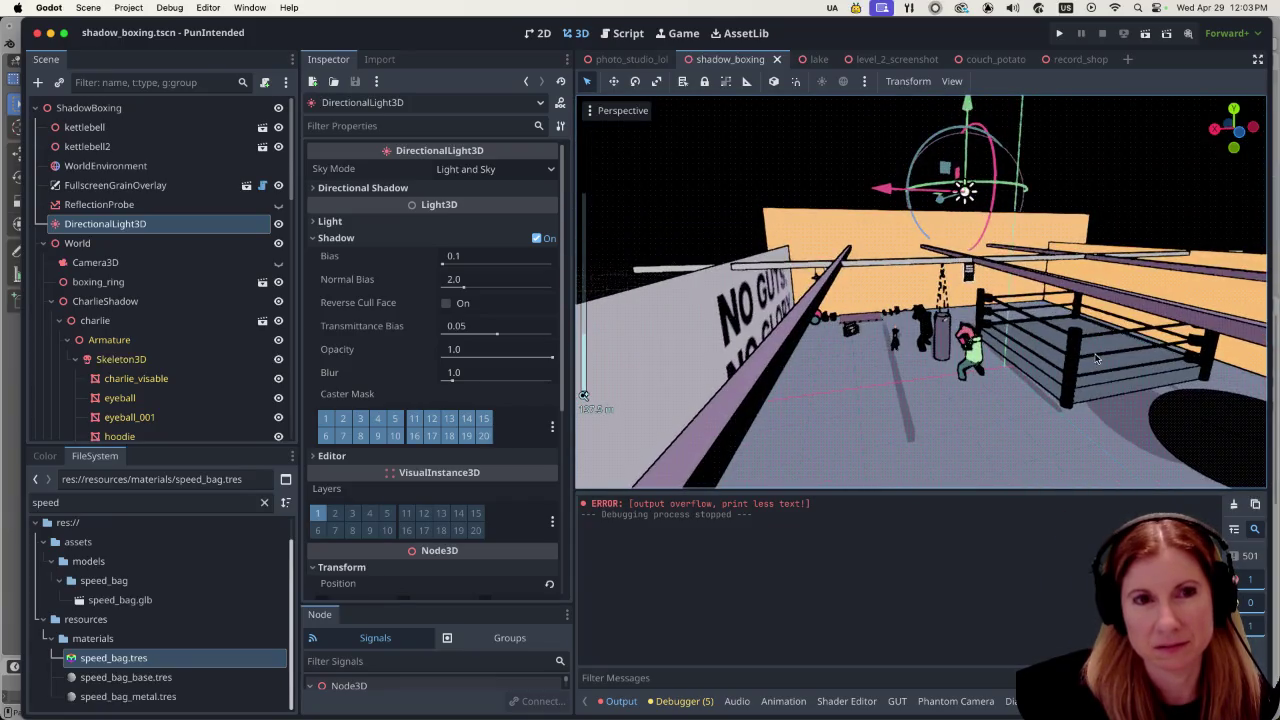
{"action": "scroll", "coordinate": [979, 298], "scroll_direction": "up", "scroll_amount": 3}
{"action": "scroll", "coordinate": [978, 298], "scroll_direction": "up", "scroll_amount": 3}
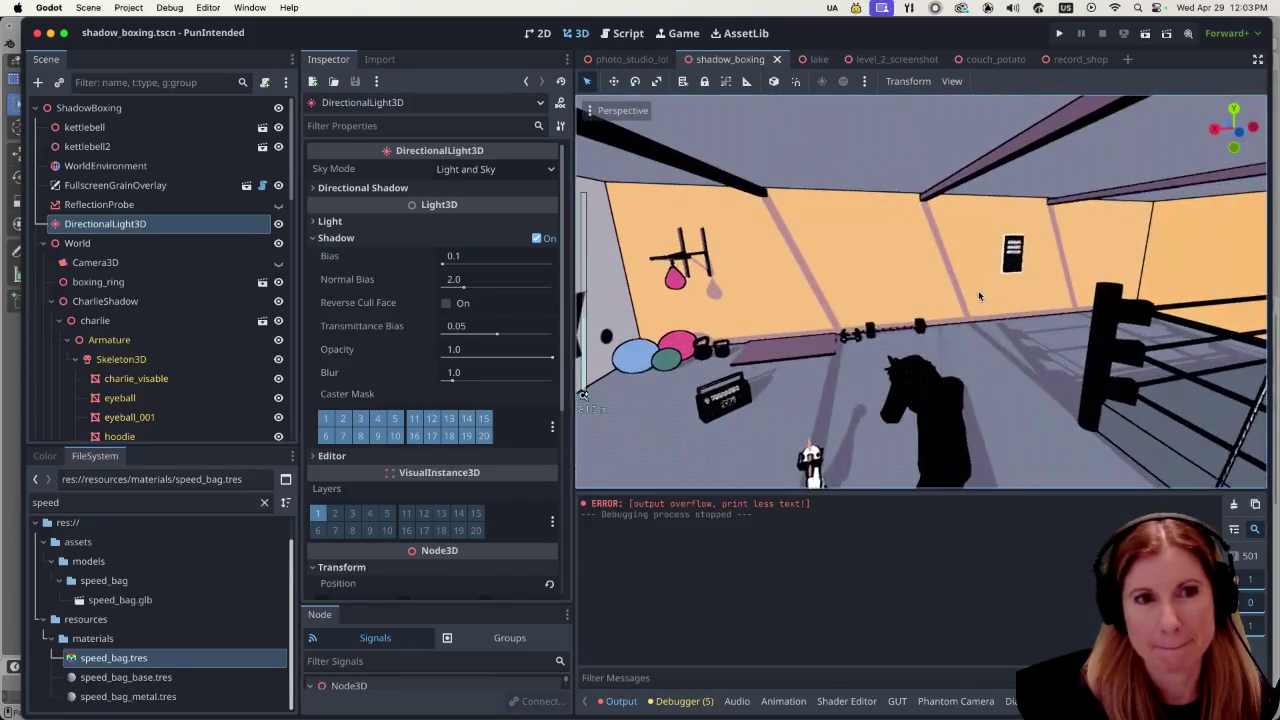
{"action": "scroll", "coordinate": [975, 276], "scroll_direction": "up", "scroll_amount": 4}
{"action": "scroll", "coordinate": [978, 270], "scroll_direction": "down", "scroll_amount": 4}
{"action": "scroll", "coordinate": [982, 280], "scroll_direction": "up", "scroll_amount": 2}
Step: Keep zooming around the gym, then select the Floor to inspect its unshaded_with_shadows material
{"action": "scroll", "coordinate": [989, 296], "scroll_direction": "down", "scroll_amount": 1}
{"action": "scroll", "coordinate": [989, 296], "scroll_direction": "down", "scroll_amount": 8}
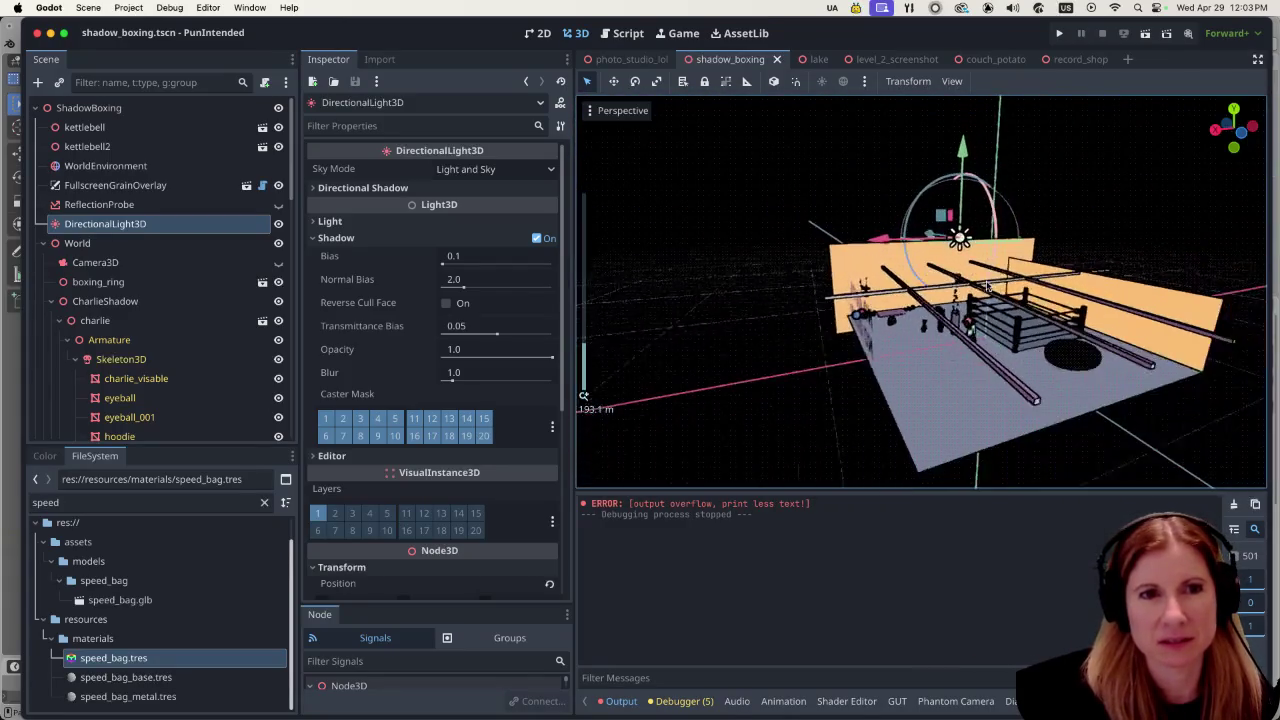
{"action": "scroll", "coordinate": [1066, 289], "scroll_direction": "down", "scroll_amount": 5}
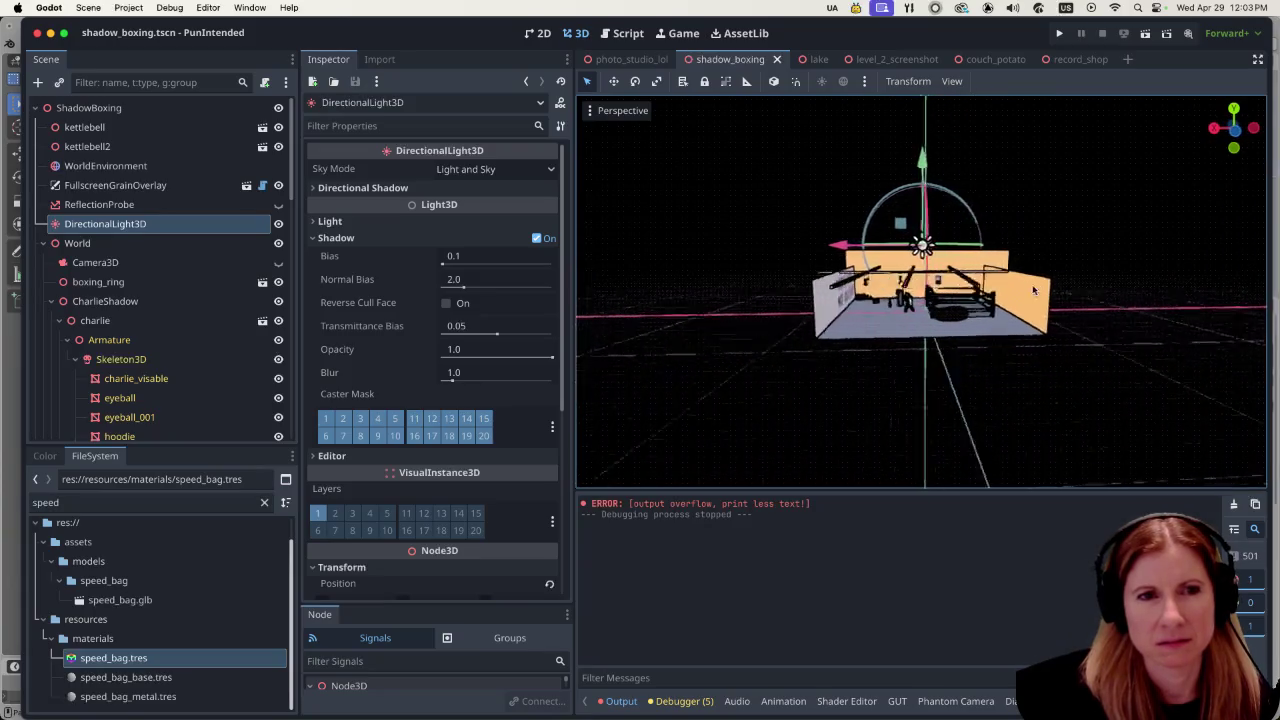
{"action": "scroll", "coordinate": [1004, 335], "scroll_direction": "up", "scroll_amount": 5}
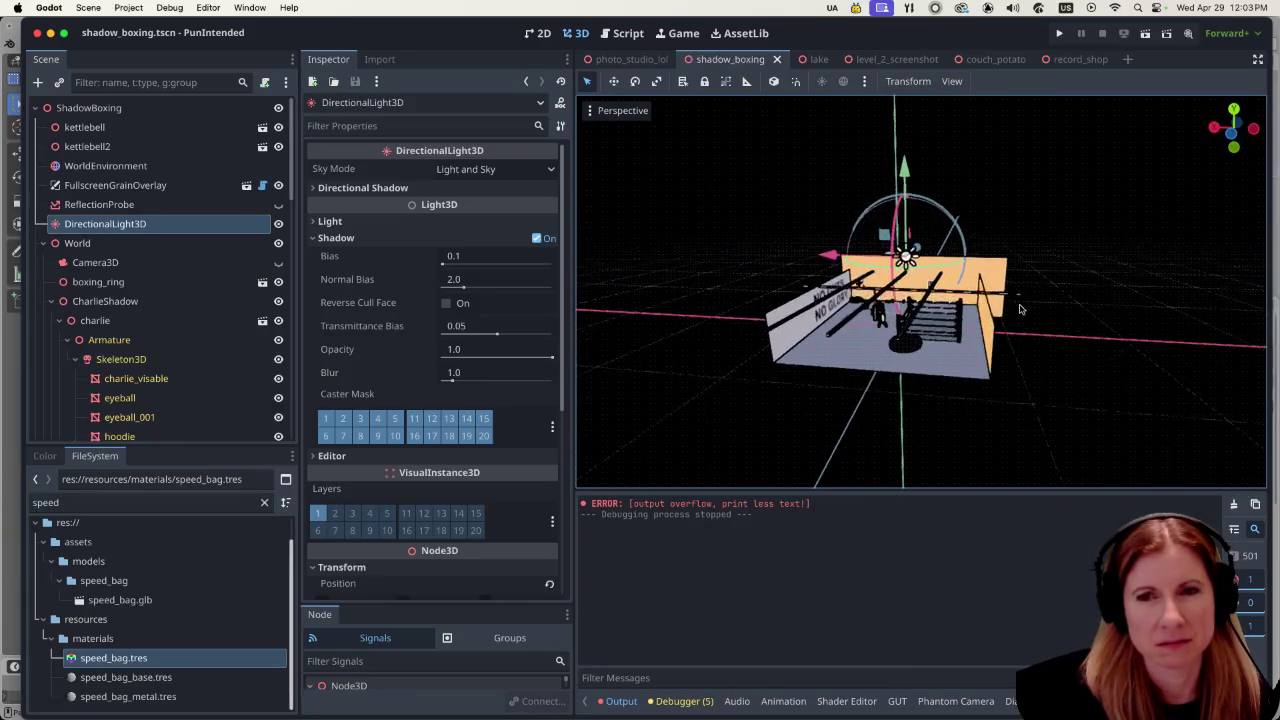
{"action": "scroll", "coordinate": [898, 307], "scroll_direction": "up", "scroll_amount": 5}
{"action": "scroll", "coordinate": [898, 307], "scroll_direction": "down", "scroll_amount": 4}
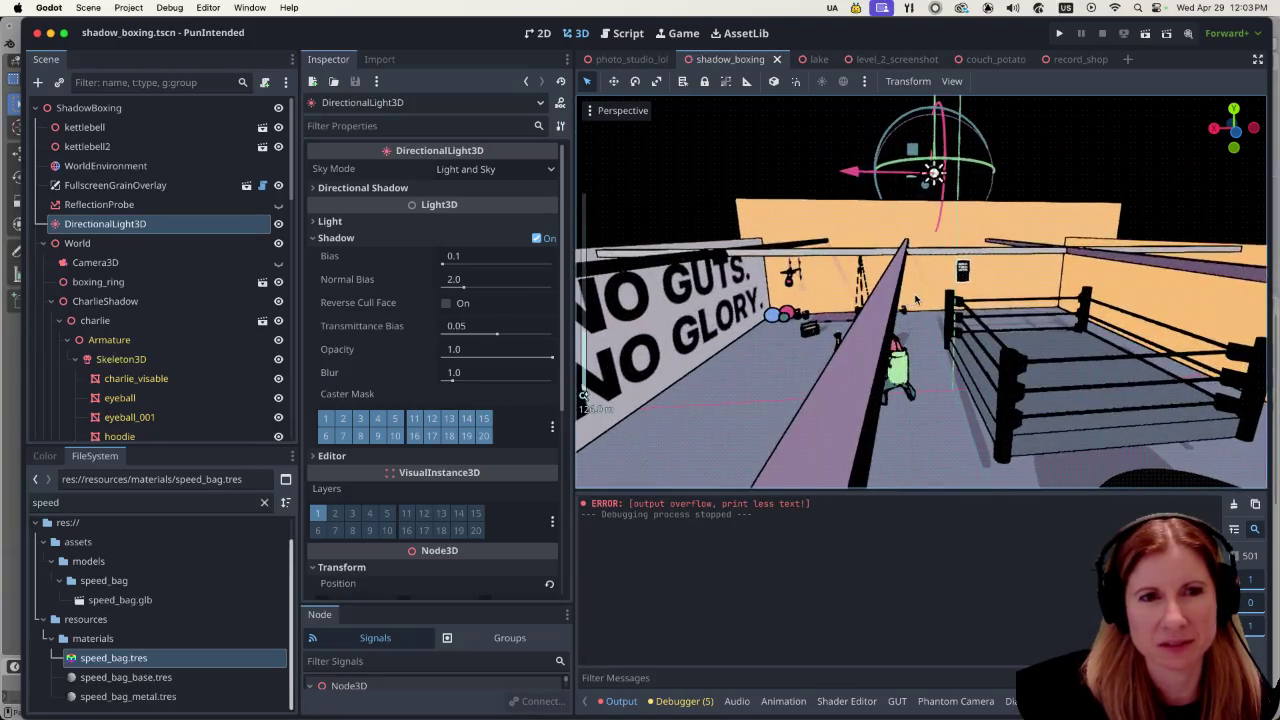
{"action": "scroll", "coordinate": [944, 277], "scroll_direction": "up", "scroll_amount": 2}
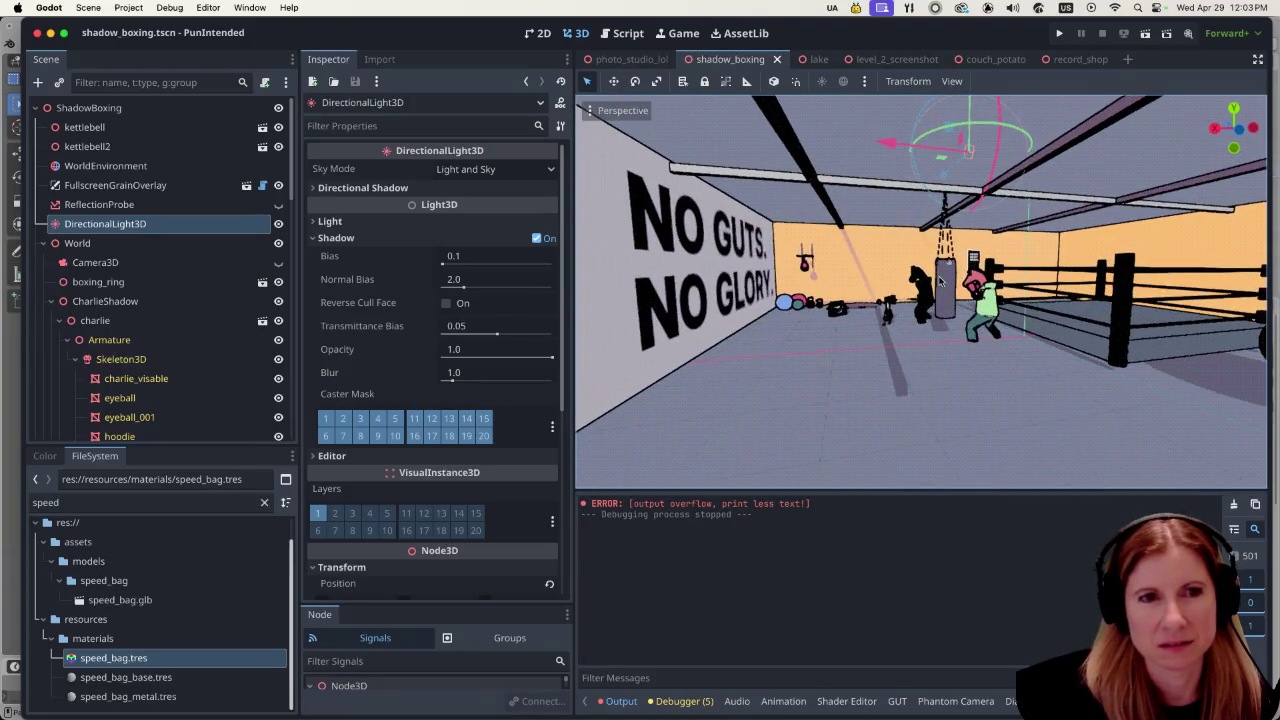
{"action": "scroll", "coordinate": [941, 283], "scroll_direction": "up", "scroll_amount": 6}
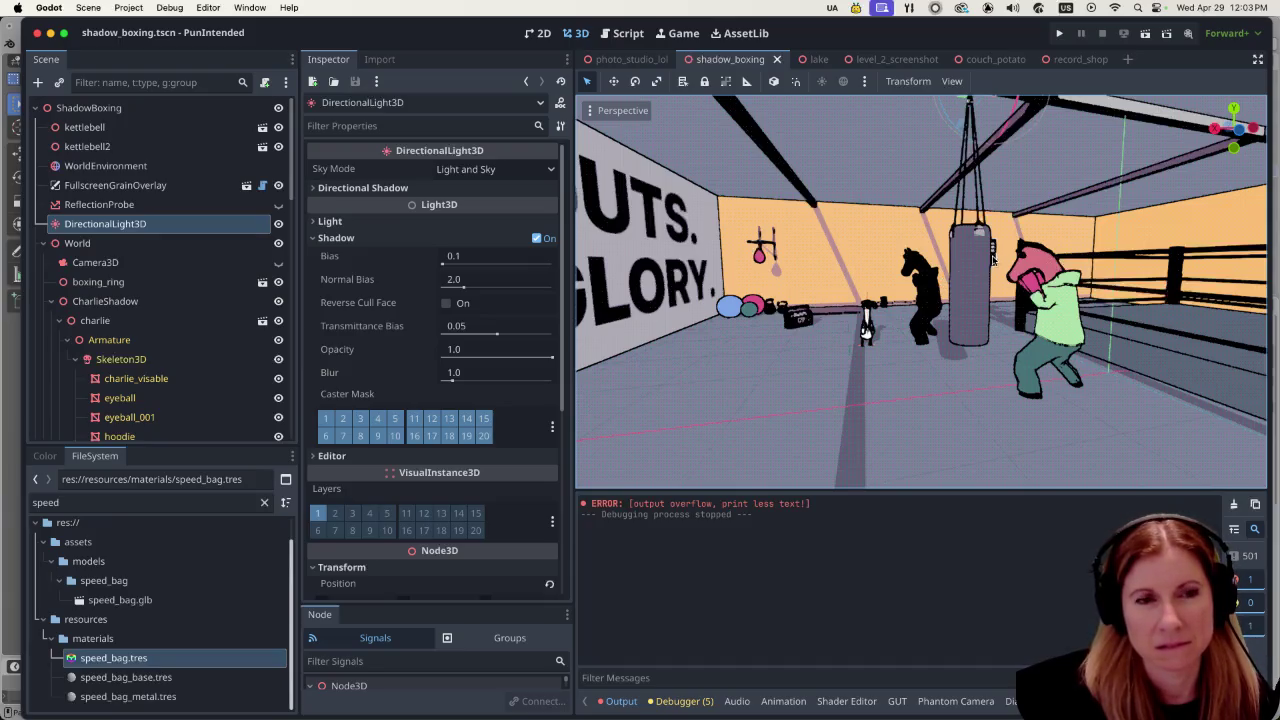
{"action": "scroll", "coordinate": [966, 267], "scroll_direction": "up", "scroll_amount": 3}
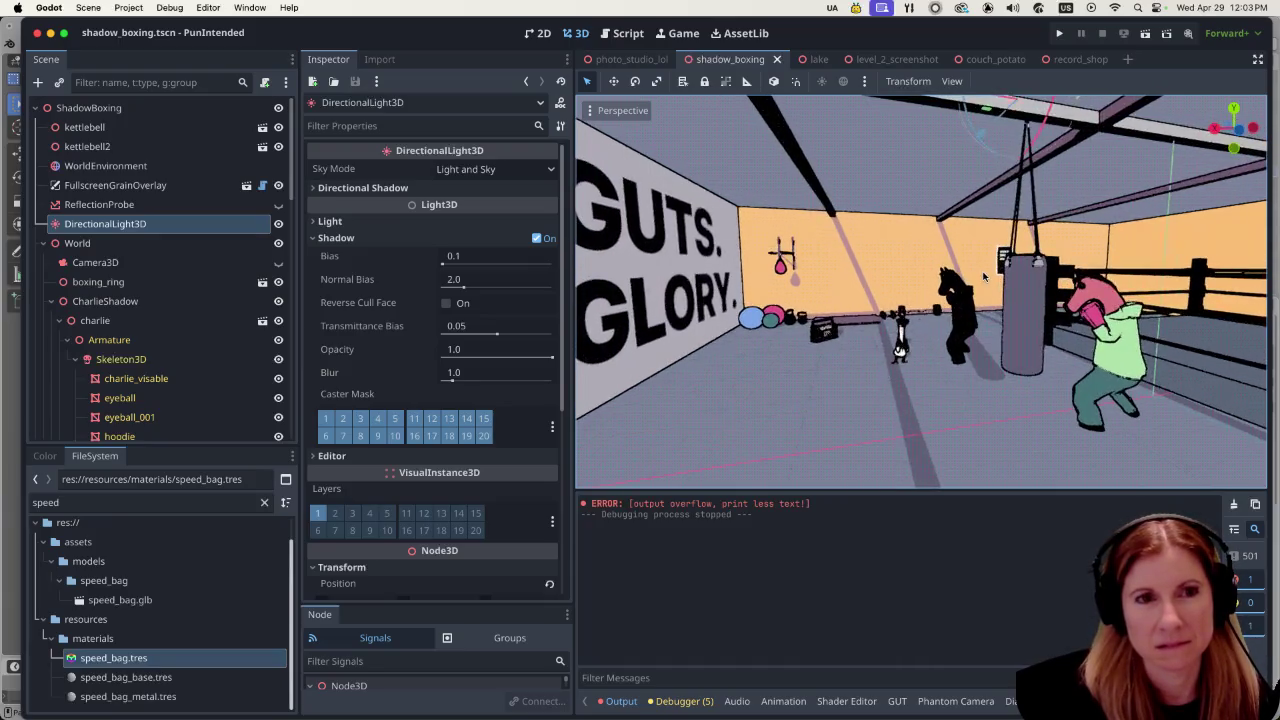
{"action": "left_click", "coordinate": [862, 376]}
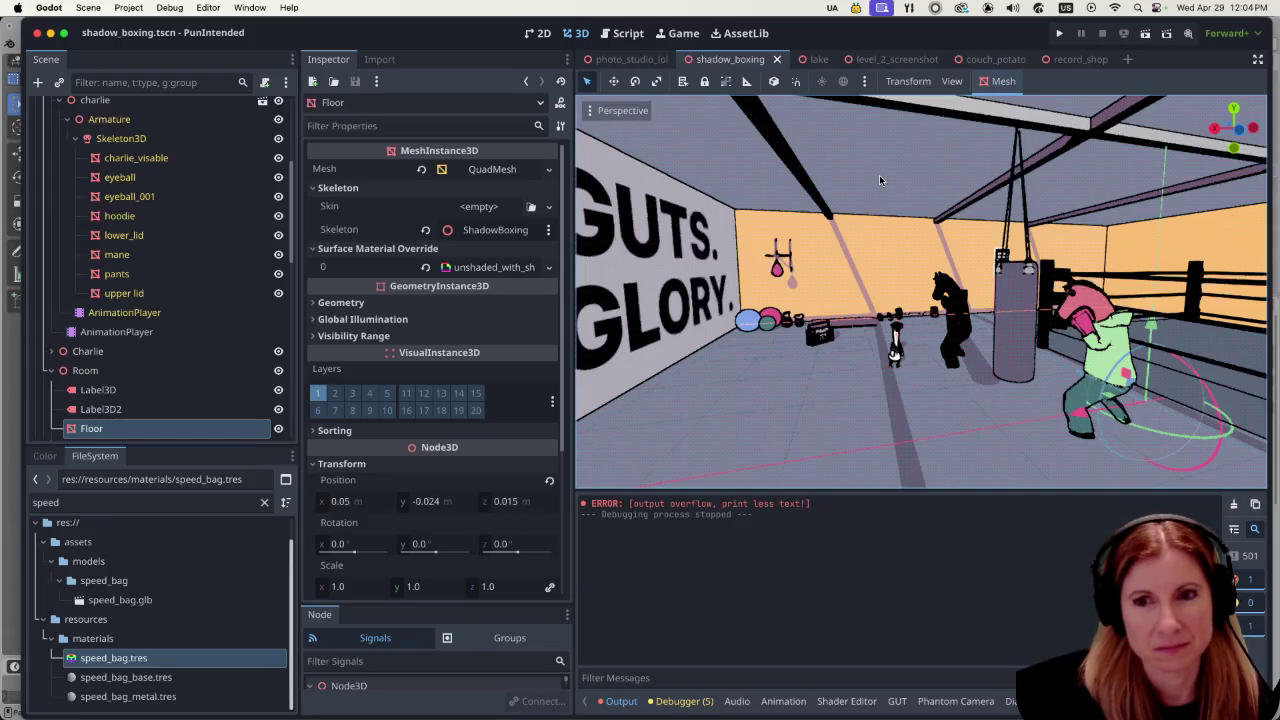
{"action": "left_click", "coordinate": [894, 138]}
{"action": "left_click", "coordinate": [894, 138]}
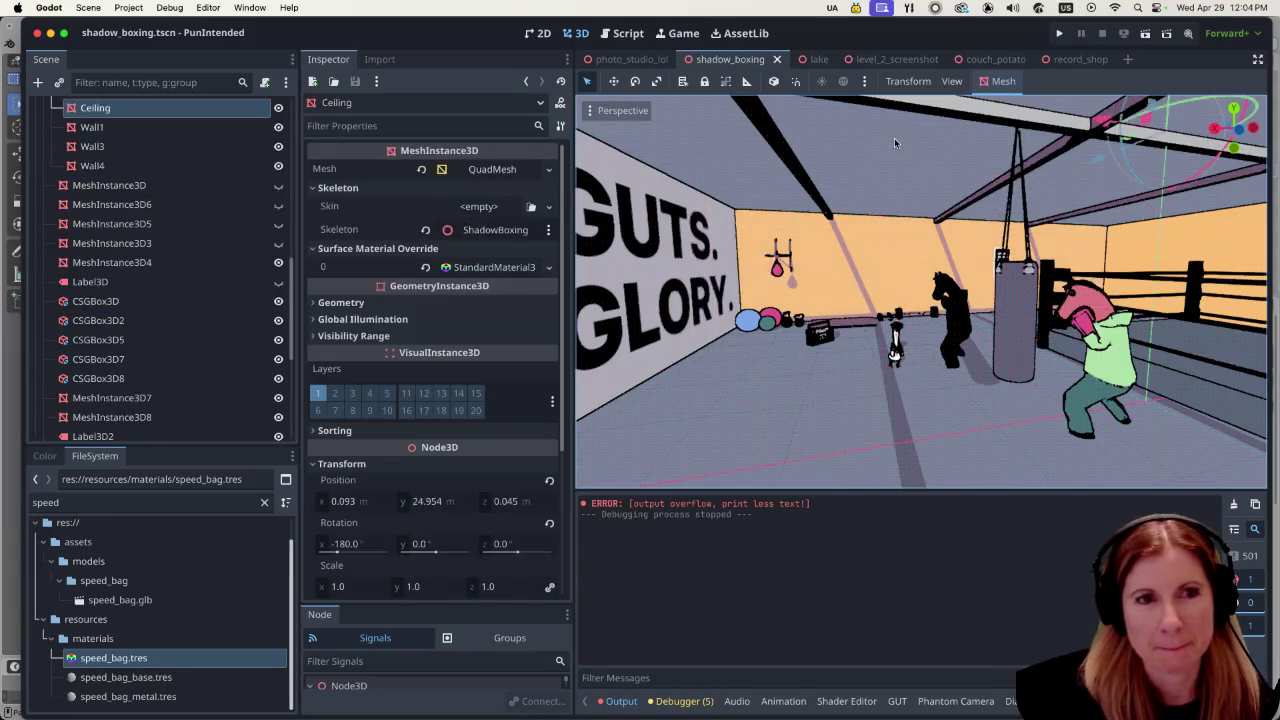
{"action": "scroll", "coordinate": [929, 297], "scroll_direction": "up", "scroll_amount": 3}
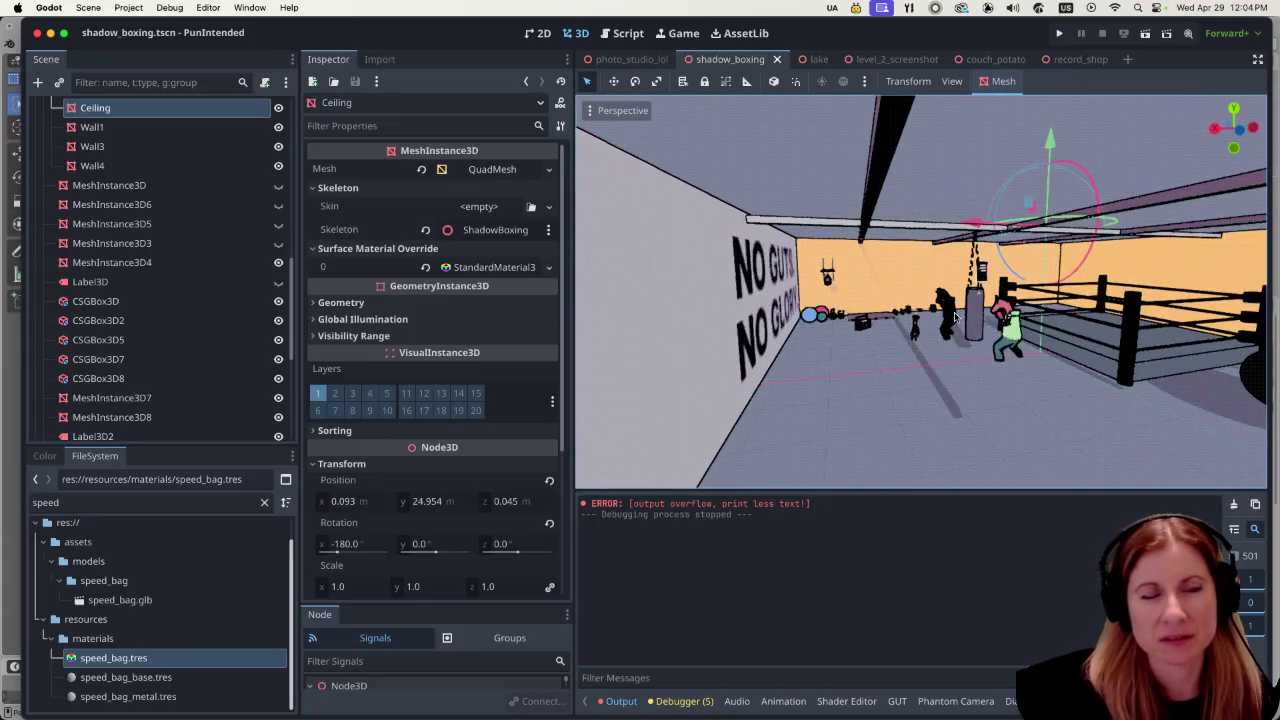
{"action": "scroll", "coordinate": [957, 317], "scroll_direction": "up", "scroll_amount": 3}
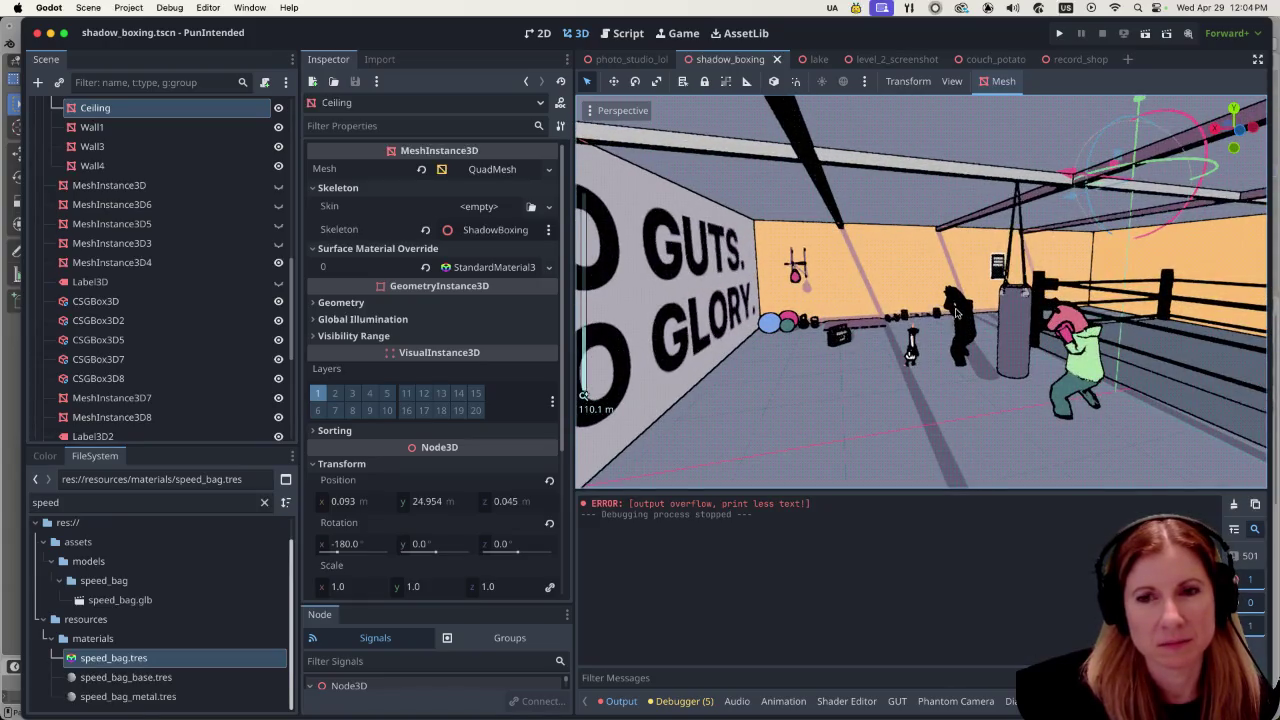
{"action": "scroll", "coordinate": [1000, 308], "scroll_direction": "right", "scroll_amount": 3}
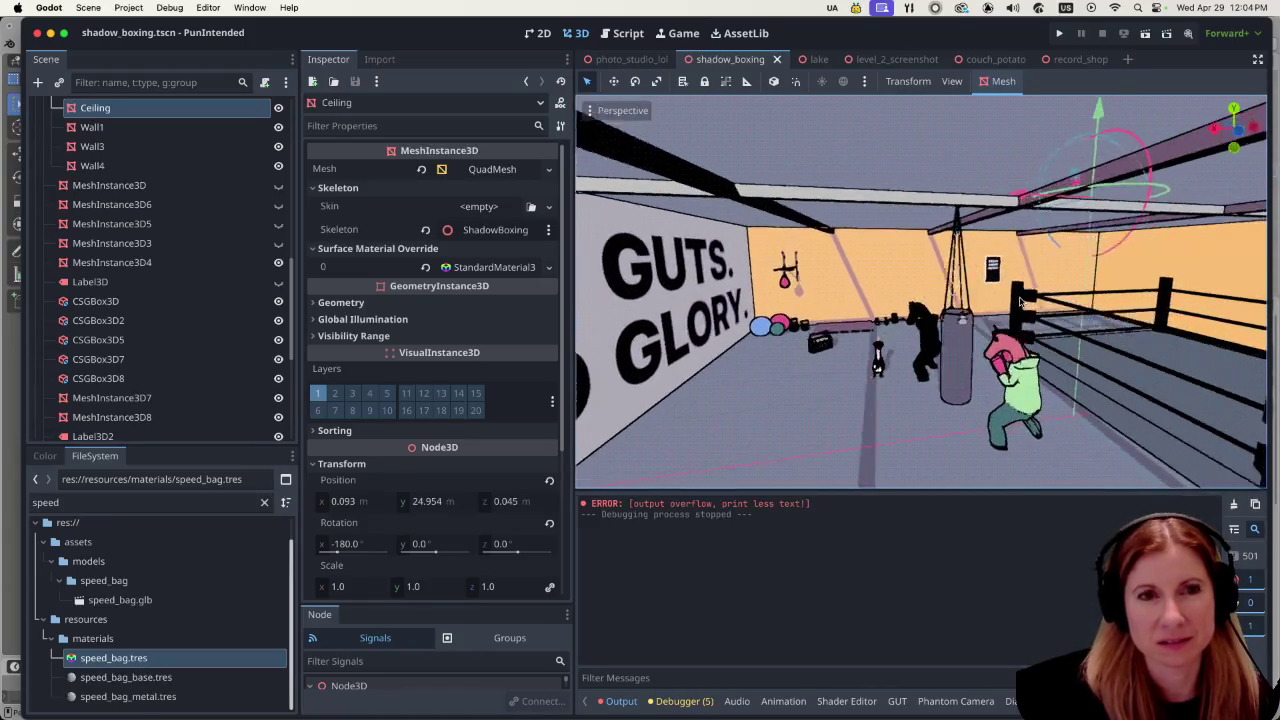
{"action": "scroll", "coordinate": [1022, 300], "scroll_direction": "right", "scroll_amount": 2}
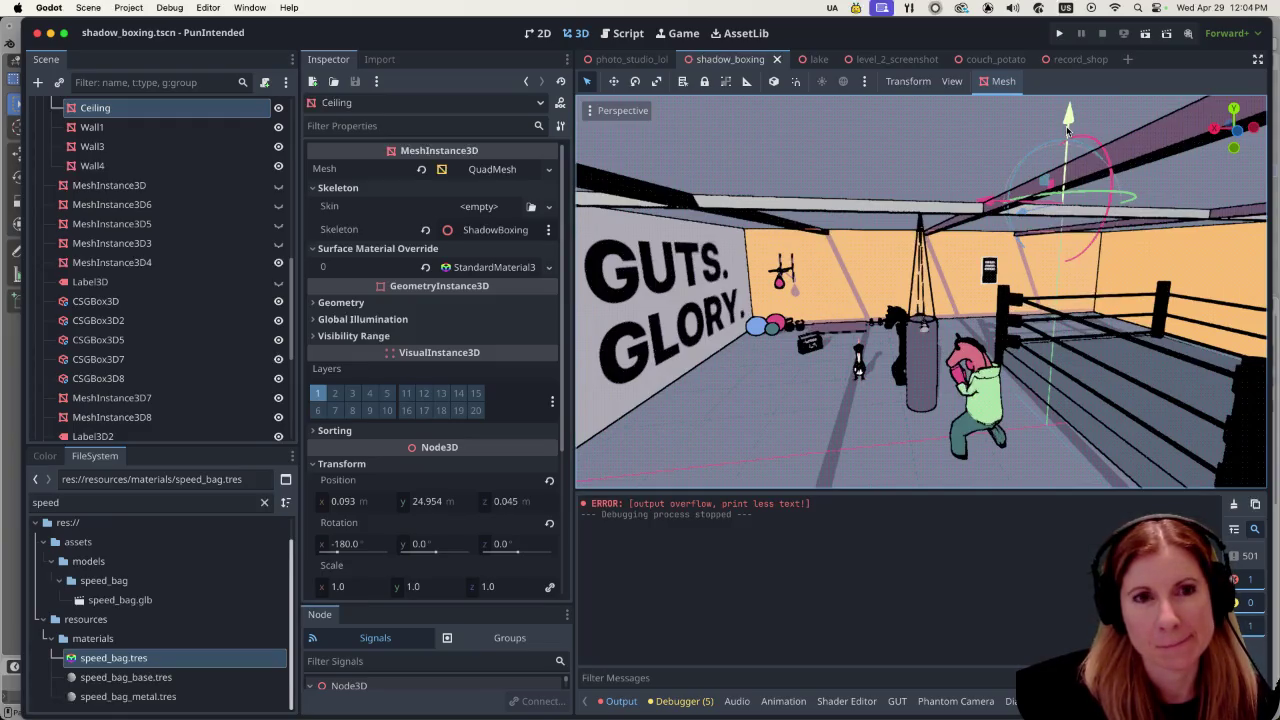
{"action": "scroll", "coordinate": [860, 272], "scroll_direction": "left", "scroll_amount": 3}
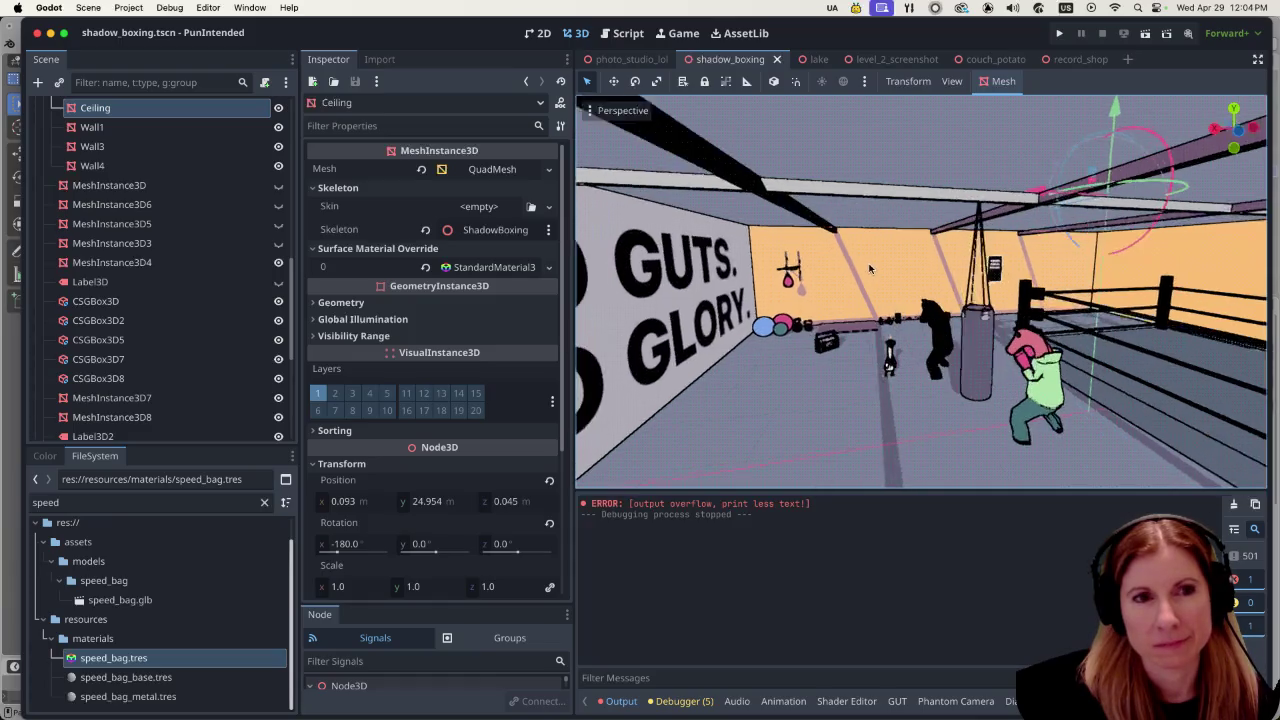
{"action": "scroll", "coordinate": [957, 207], "scroll_direction": "right", "scroll_amount": 5}
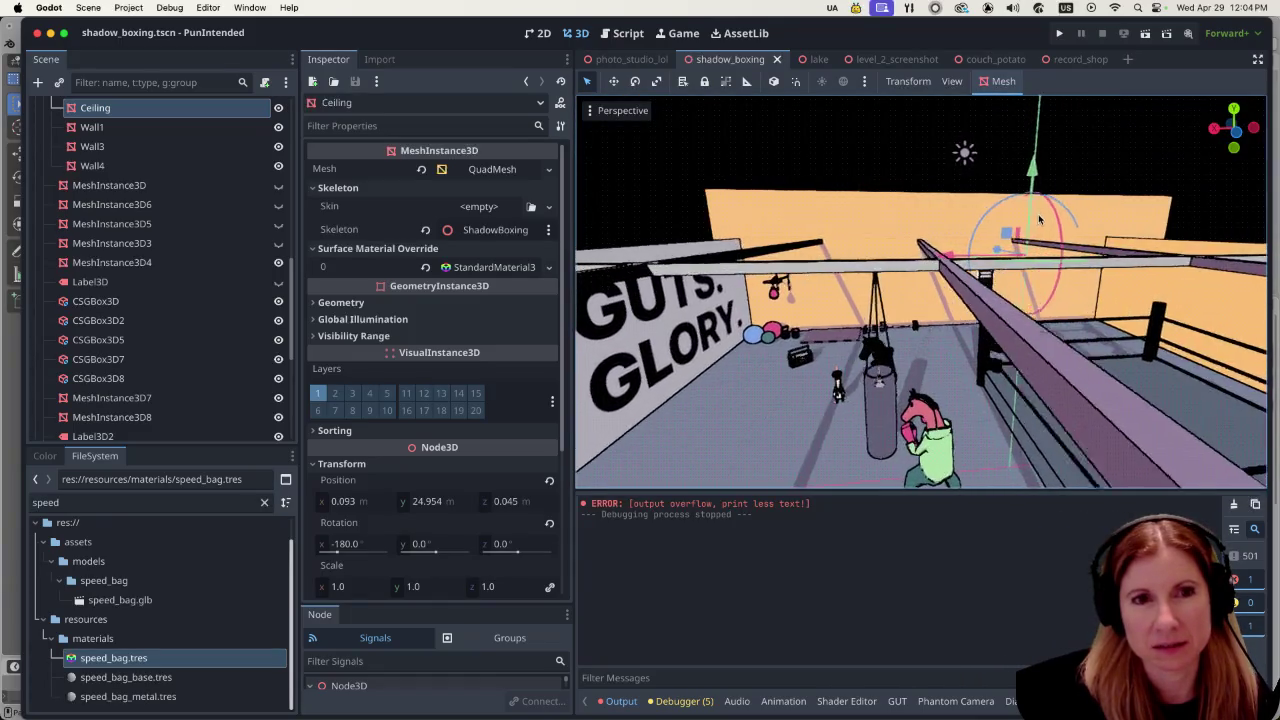
{"action": "scroll", "coordinate": [1027, 212], "scroll_direction": "down", "scroll_amount": 3}
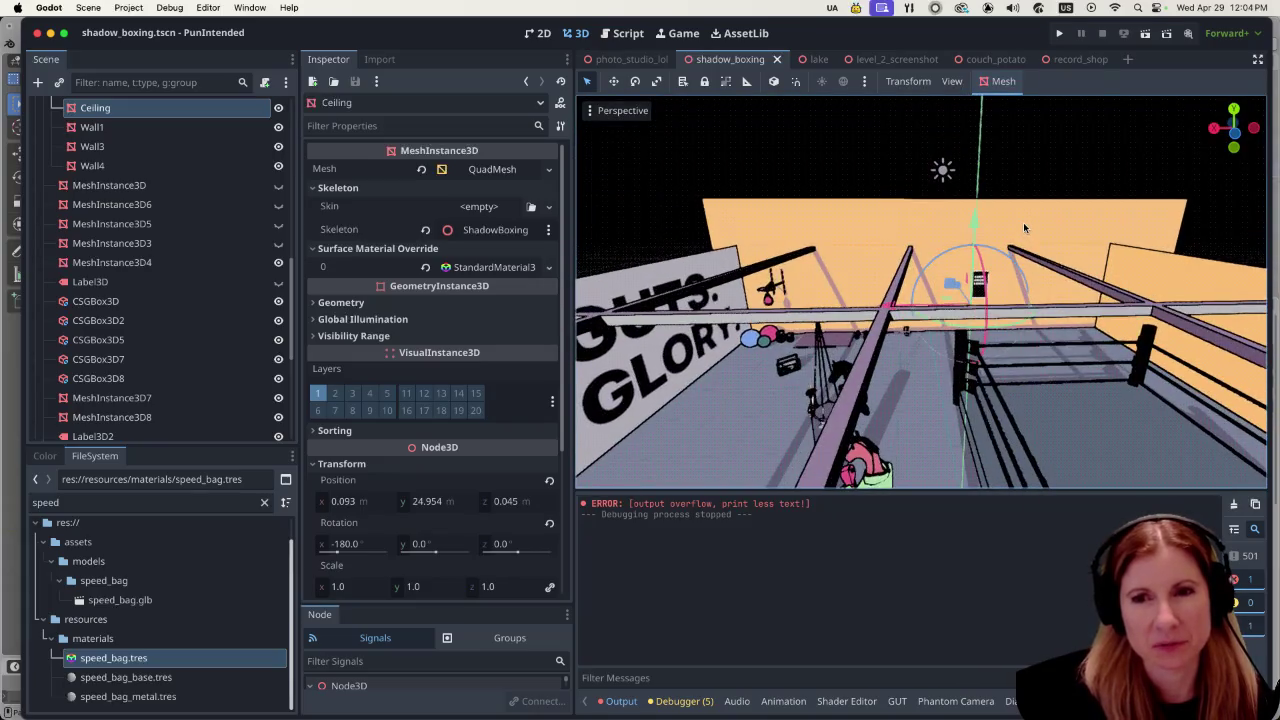
{"action": "scroll", "coordinate": [1023, 228], "scroll_direction": "down", "scroll_amount": 4}
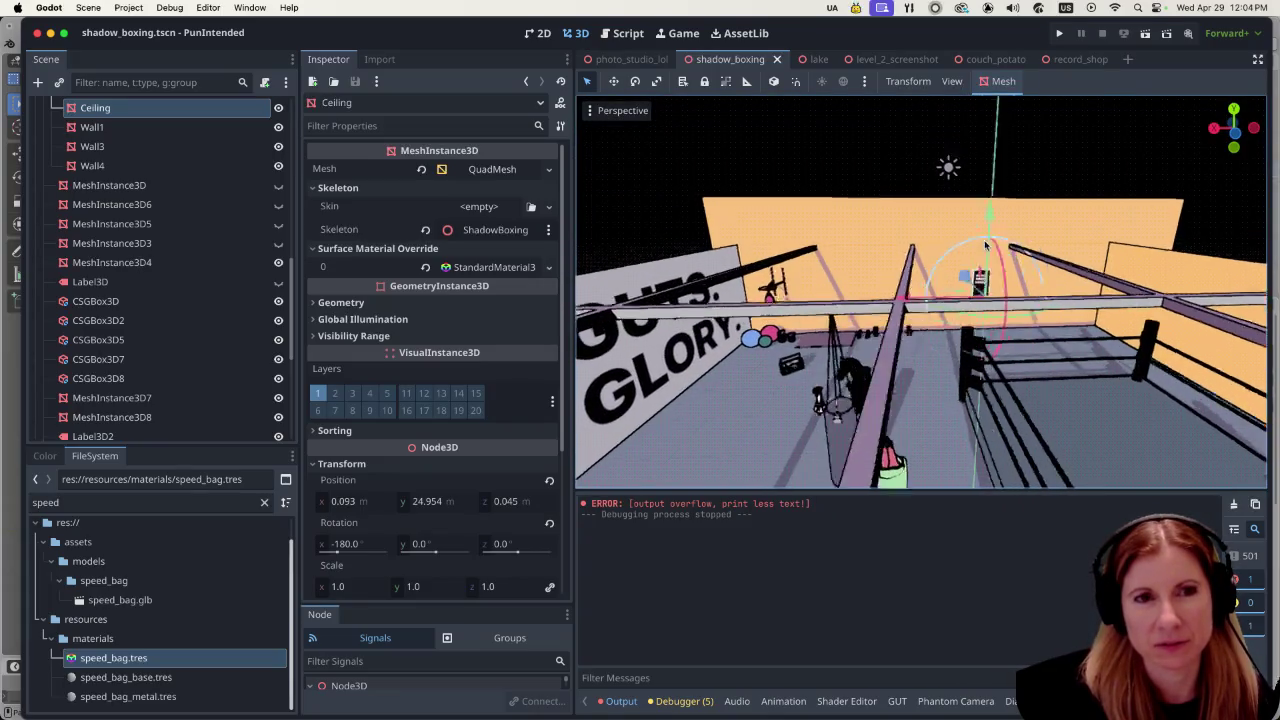
{"action": "scroll", "coordinate": [975, 233], "scroll_direction": "down", "scroll_amount": 2}
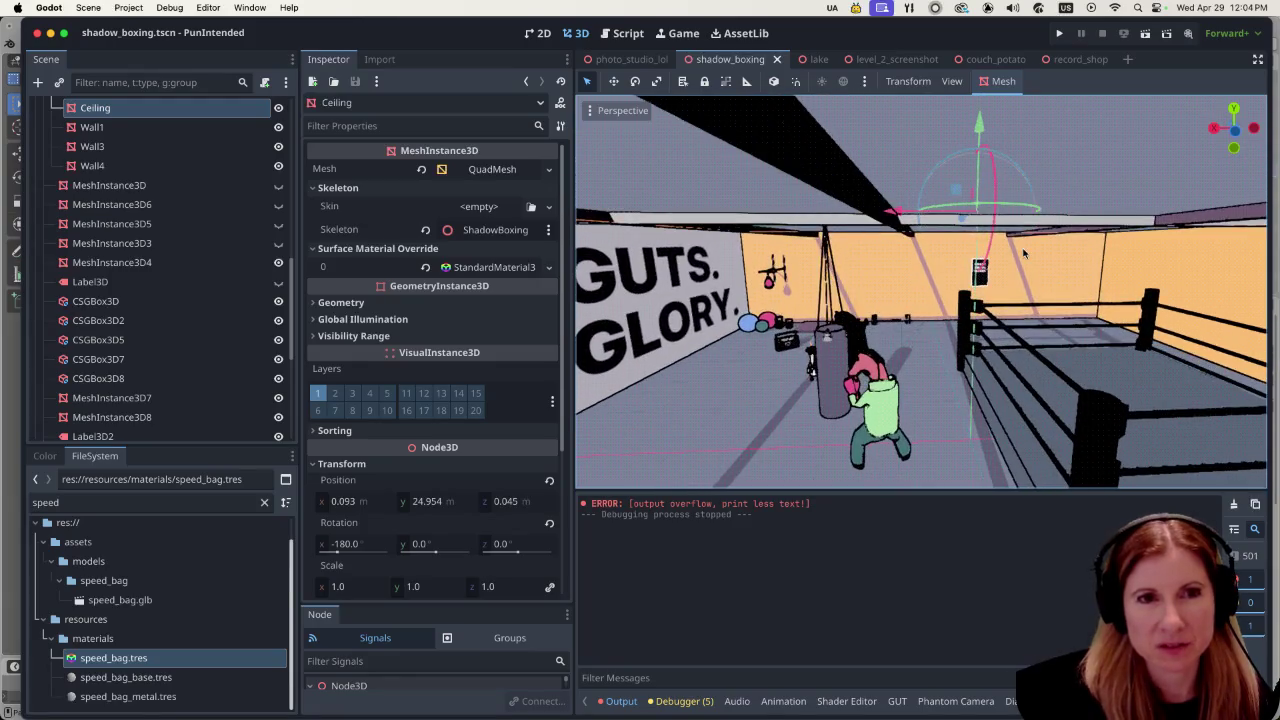
{"action": "left_click_drag", "start_coordinate": [1004, 205], "coordinate": [996, 204]}
{"action": "key", "text": "super+z"}
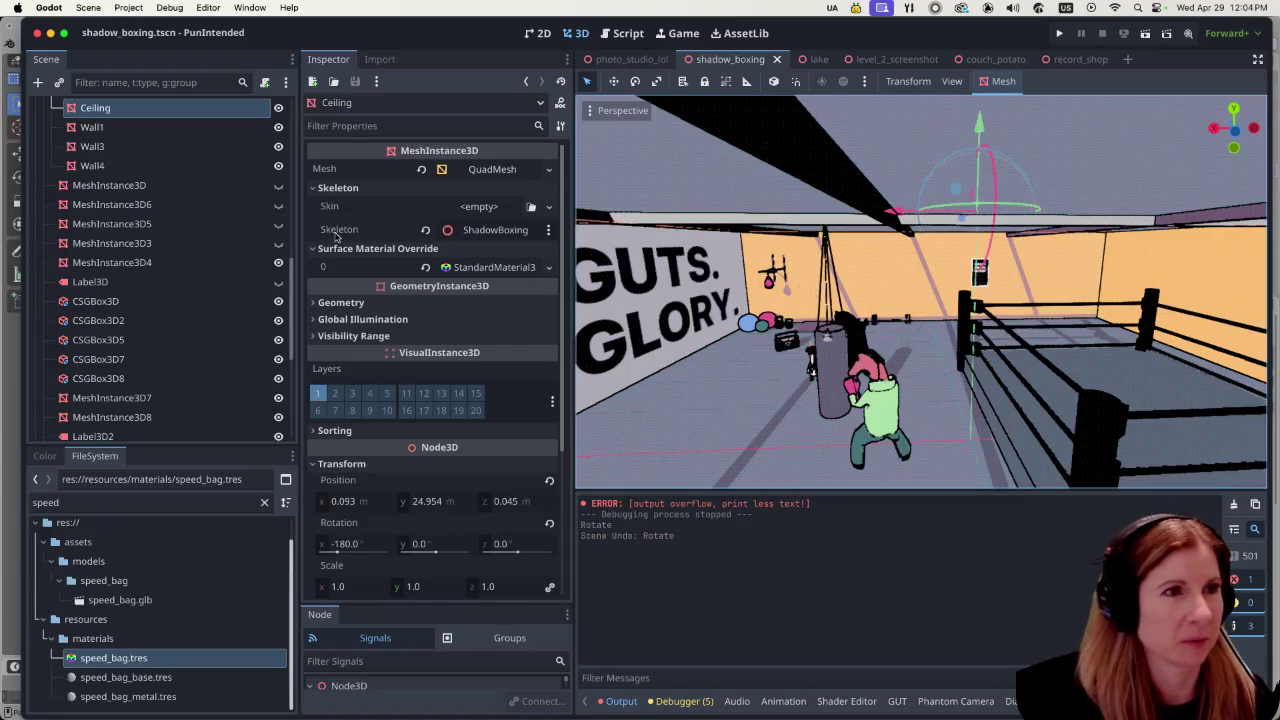
{"action": "scroll", "coordinate": [182, 253], "scroll_direction": "up", "scroll_amount": 5}
{"action": "scroll", "coordinate": [182, 253], "scroll_direction": "up", "scroll_amount": 3}
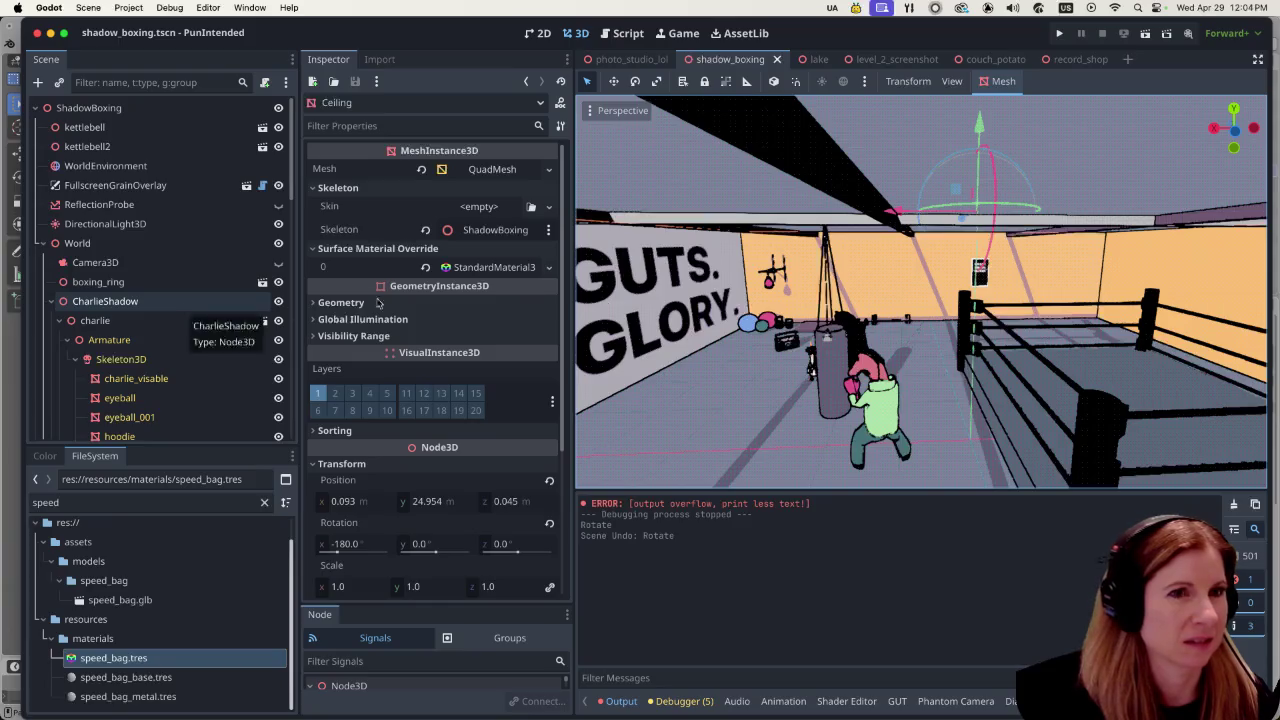
Step: Rotate DirectionalLight3D to shift the shadow direction, then focus on it and fly toward the far wall
{"action": "left_click", "coordinate": [140, 224]}
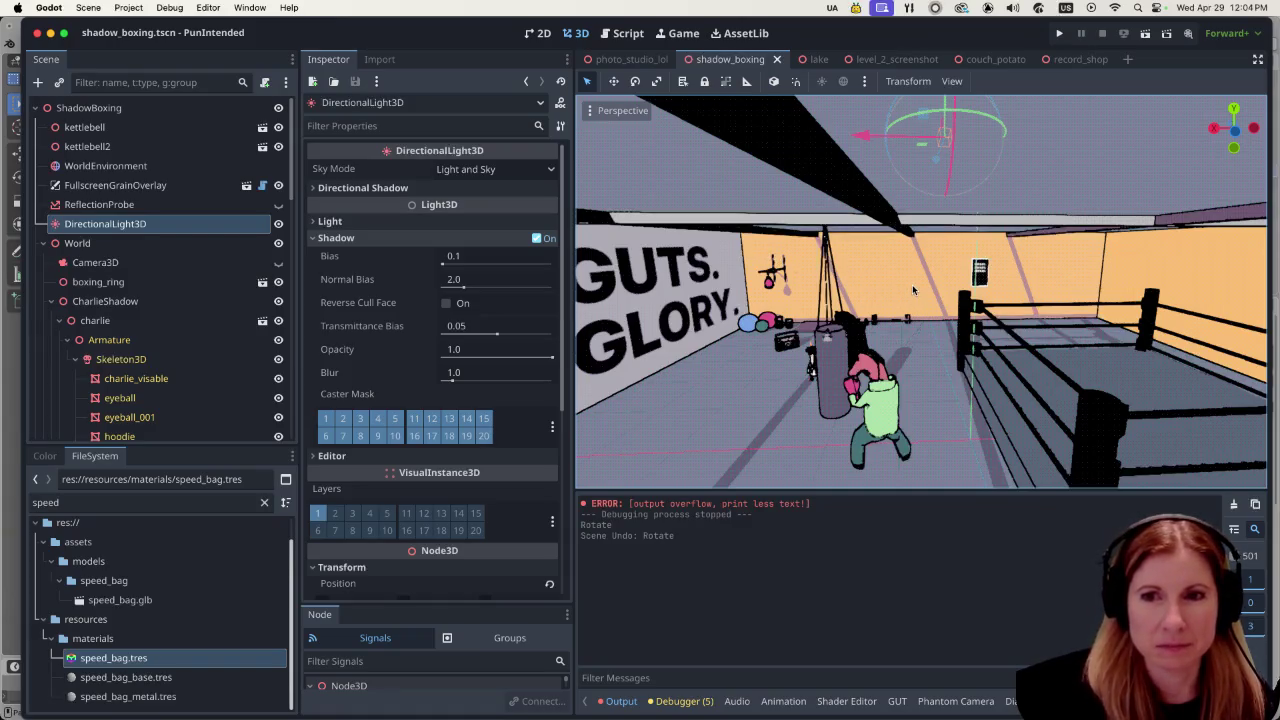
{"action": "mouse_move", "coordinate": [1000, 126]}
{"action": "left_mouse_down"}
{"action": "mouse_move", "coordinate": [1033, 124]}
{"action": "mouse_move", "coordinate": [980, 113]}
{"action": "left_mouse_up"}
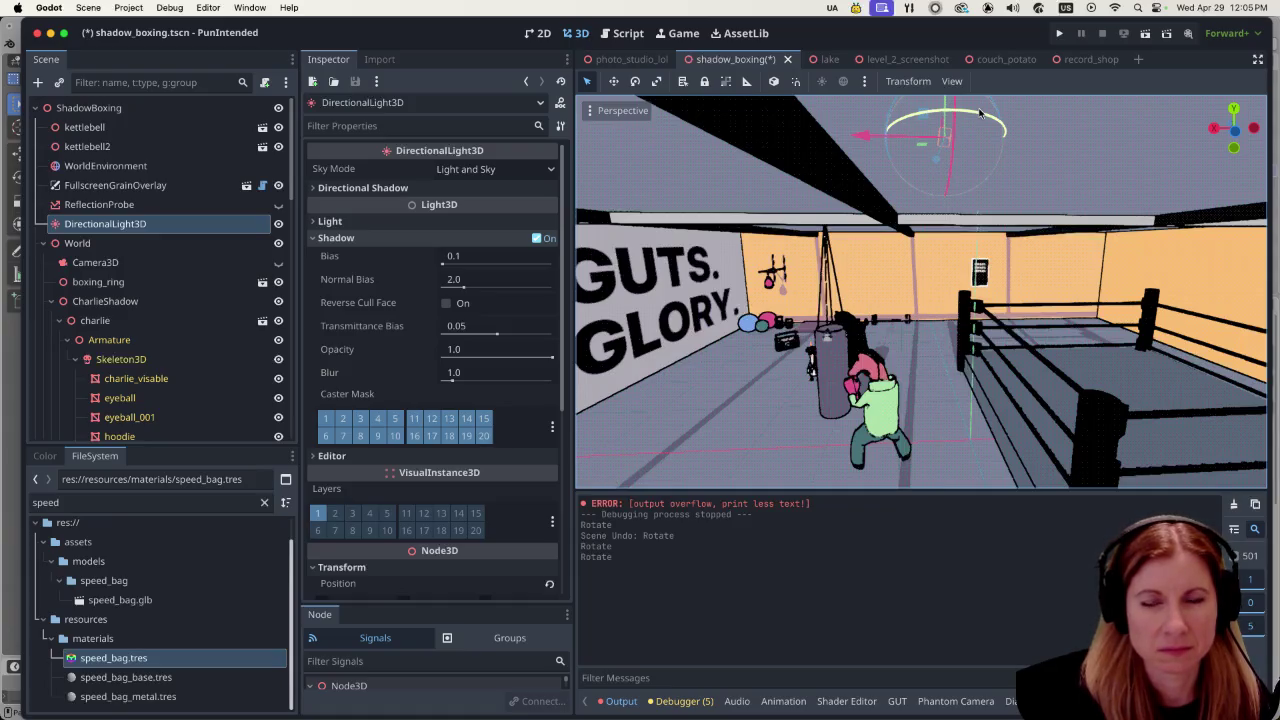
{"action": "key", "text": "f"}
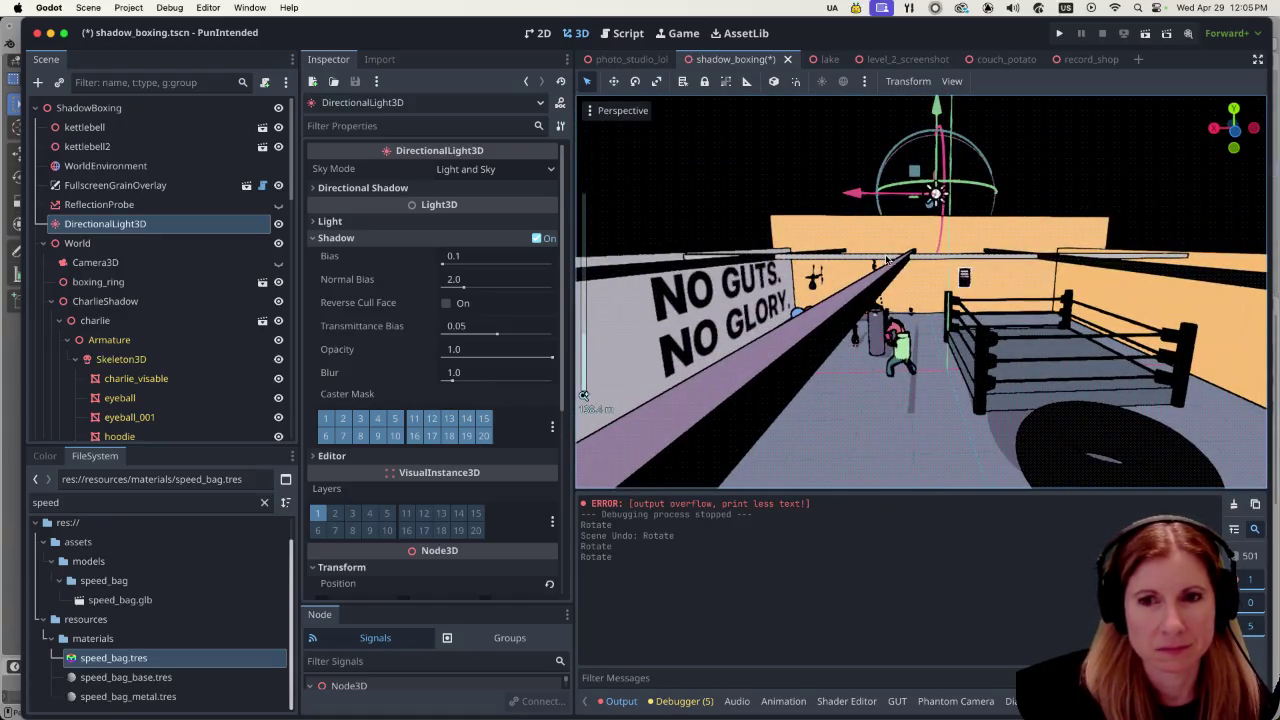
{"action": "key", "text": "w"}
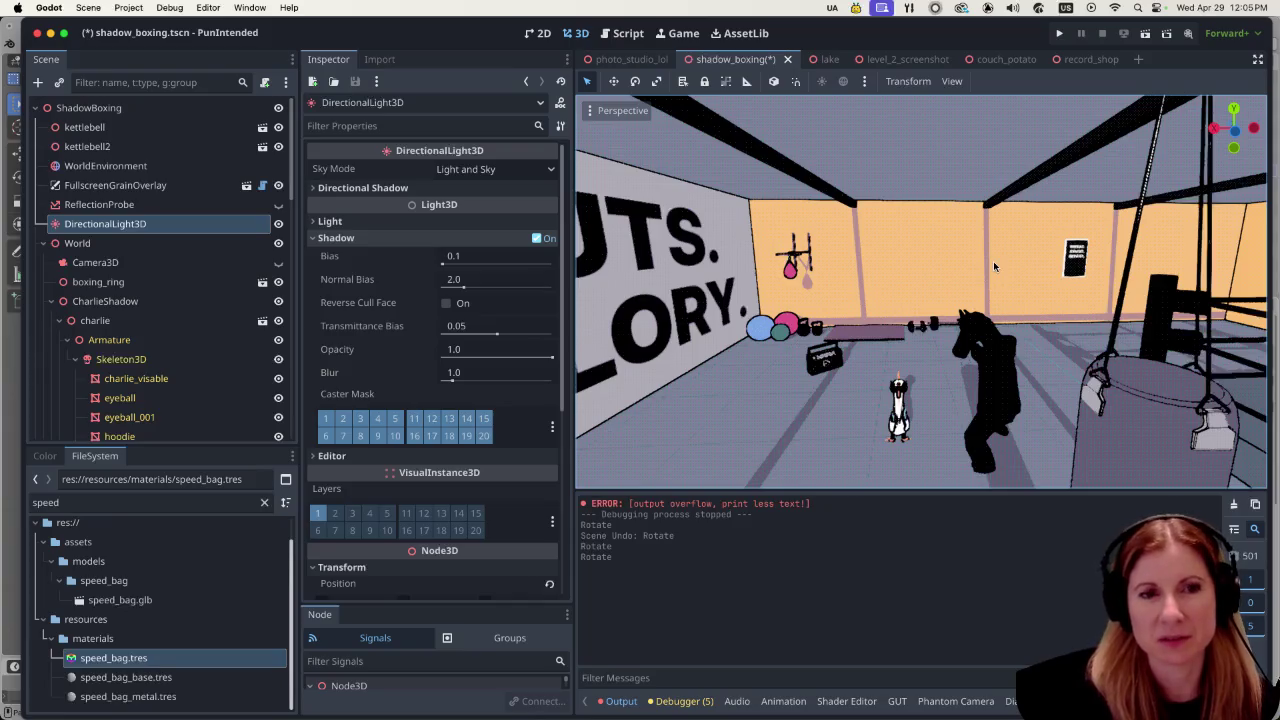
Step: Undo the directional light's last rotation, restoring black shadows across the floor and ring
{"action": "scroll", "coordinate": [993, 266], "scroll_direction": "down", "scroll_amount": 4}
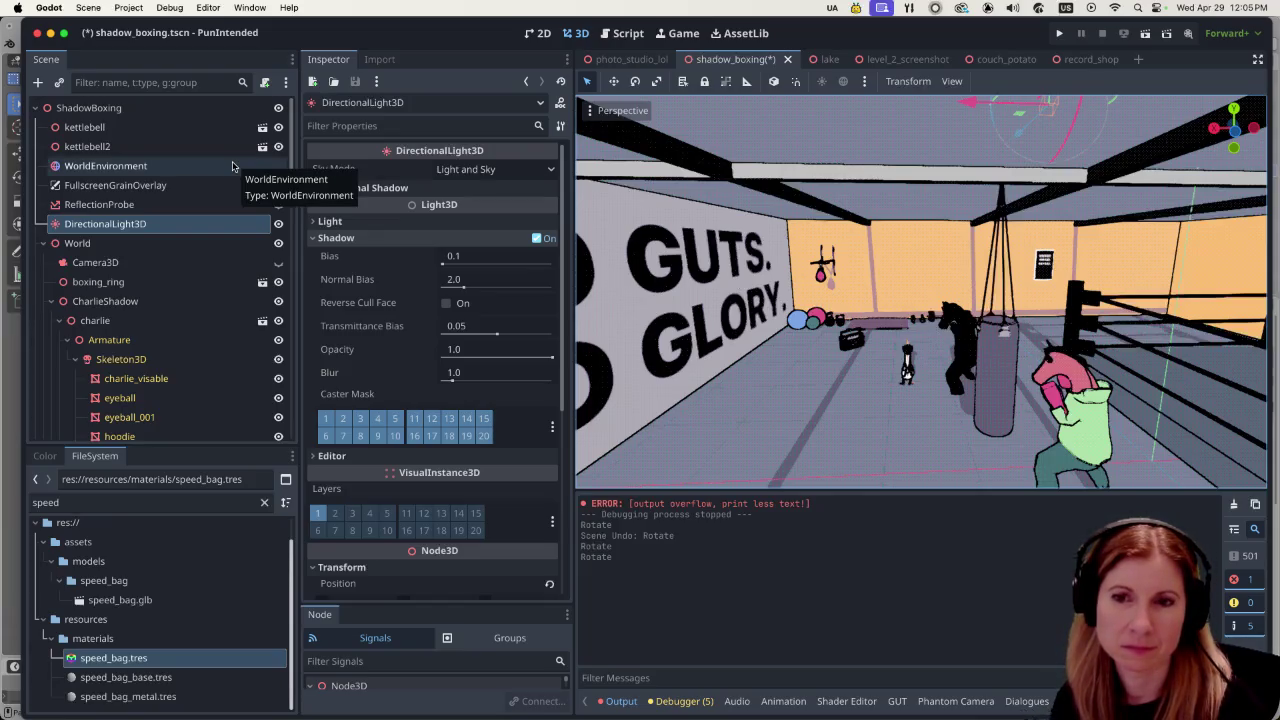
{"action": "scroll", "coordinate": [995, 341], "scroll_direction": "up", "scroll_amount": 1}
{"action": "scroll", "coordinate": [995, 341], "scroll_direction": "up", "scroll_amount": 3}
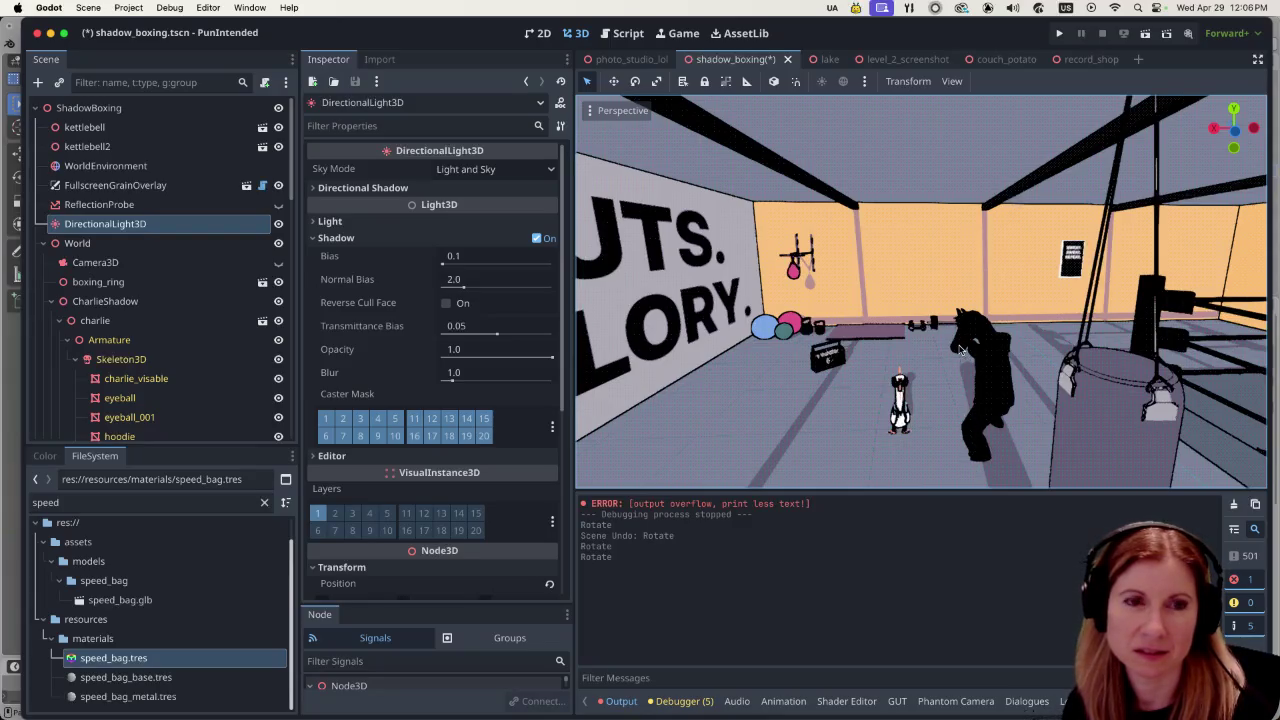
{"action": "scroll", "coordinate": [990, 307], "scroll_direction": "down", "scroll_amount": 5}
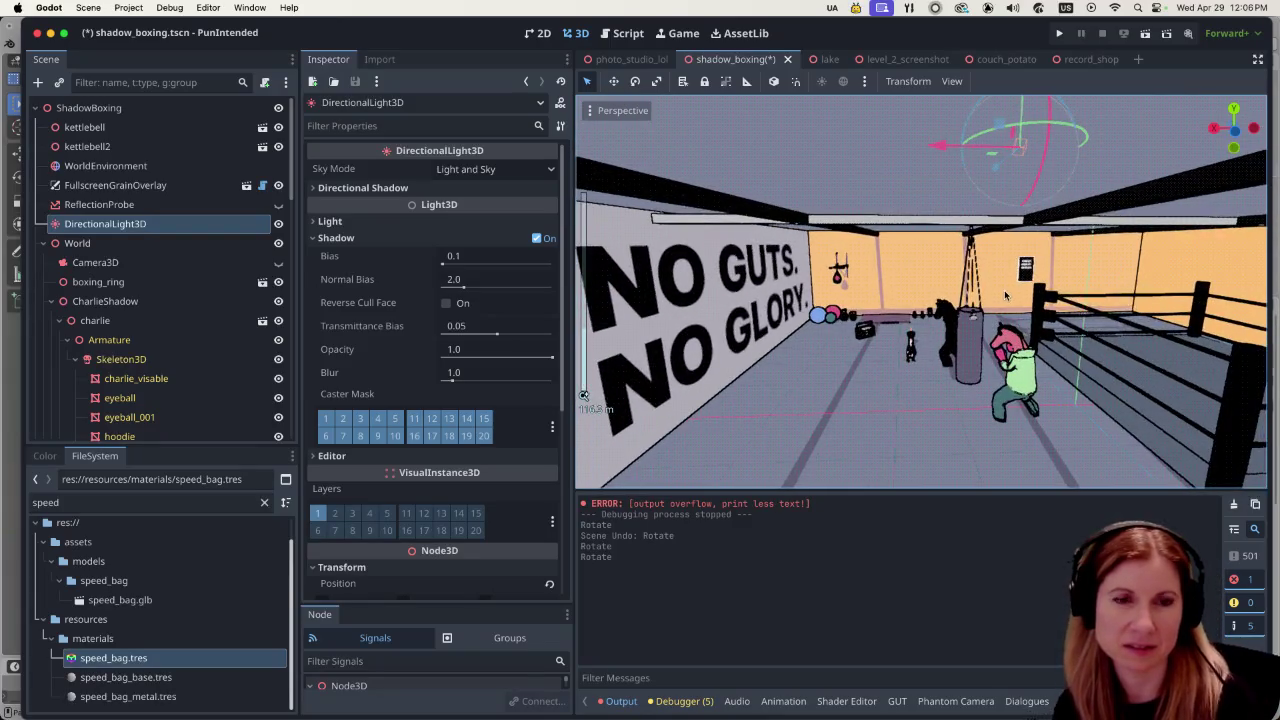
{"action": "key", "text": "ctrl+z"}
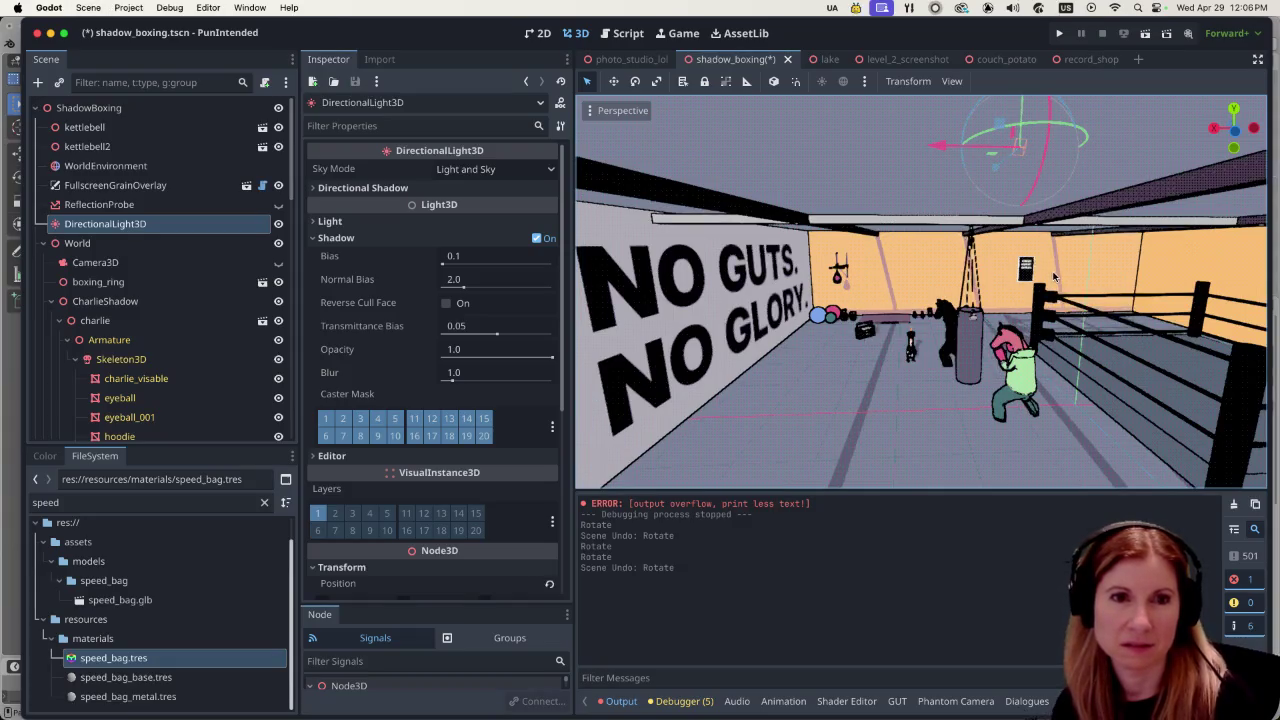
{"action": "scroll", "coordinate": [1055, 285], "scroll_direction": "up", "scroll_amount": 5}
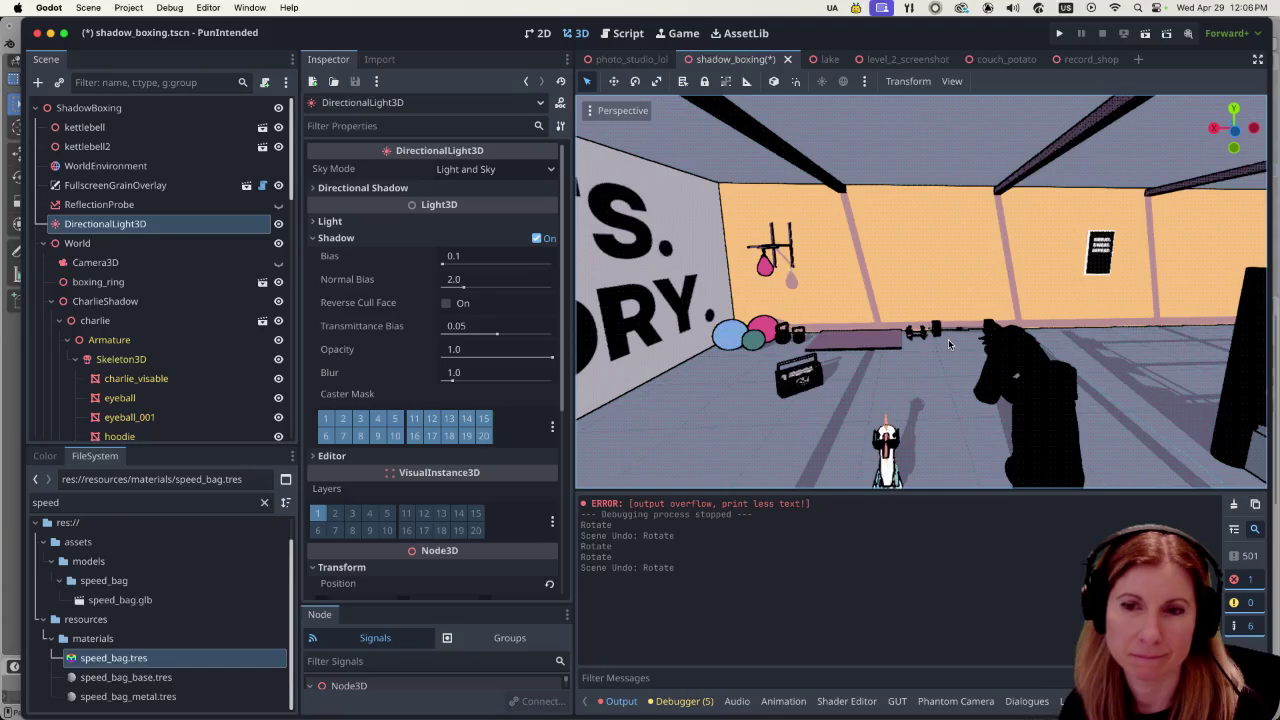
{"action": "scroll", "coordinate": [960, 342], "scroll_direction": "down", "scroll_amount": 5}
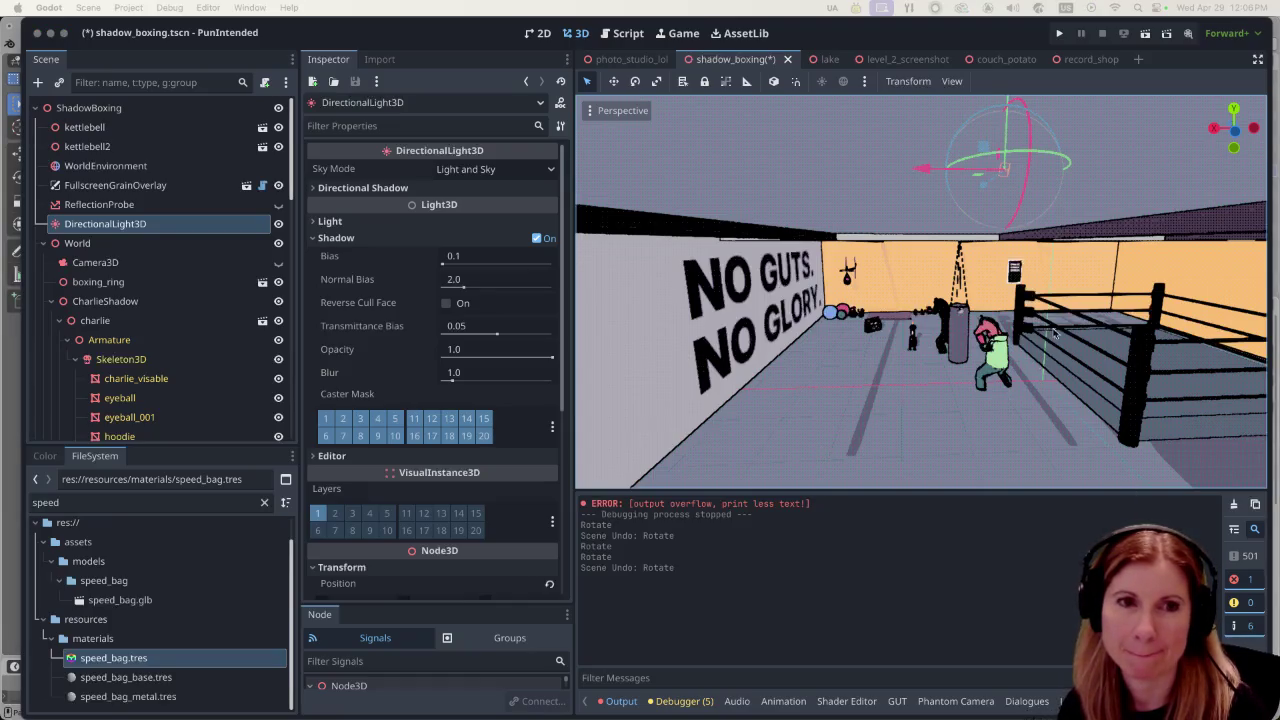
{"action": "scroll", "coordinate": [1062, 338], "scroll_direction": "up", "scroll_amount": 1}
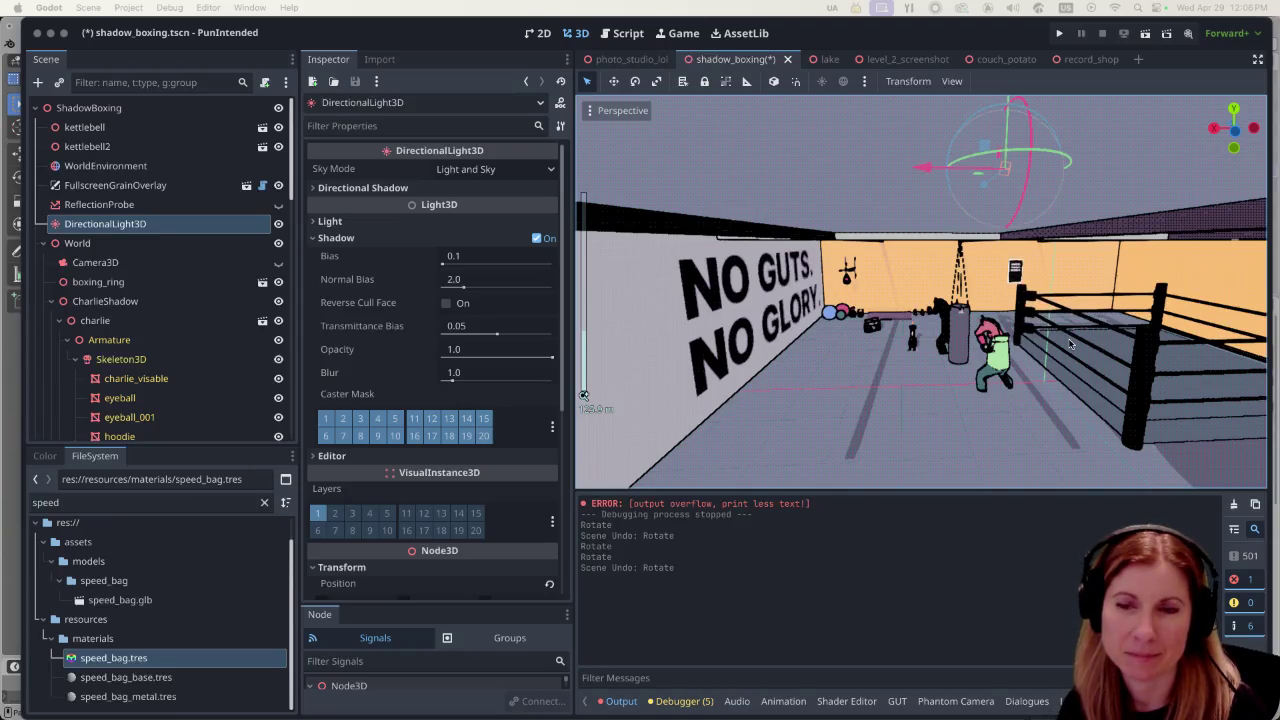
{"action": "scroll", "coordinate": [1068, 343], "scroll_direction": "up", "scroll_amount": 2}
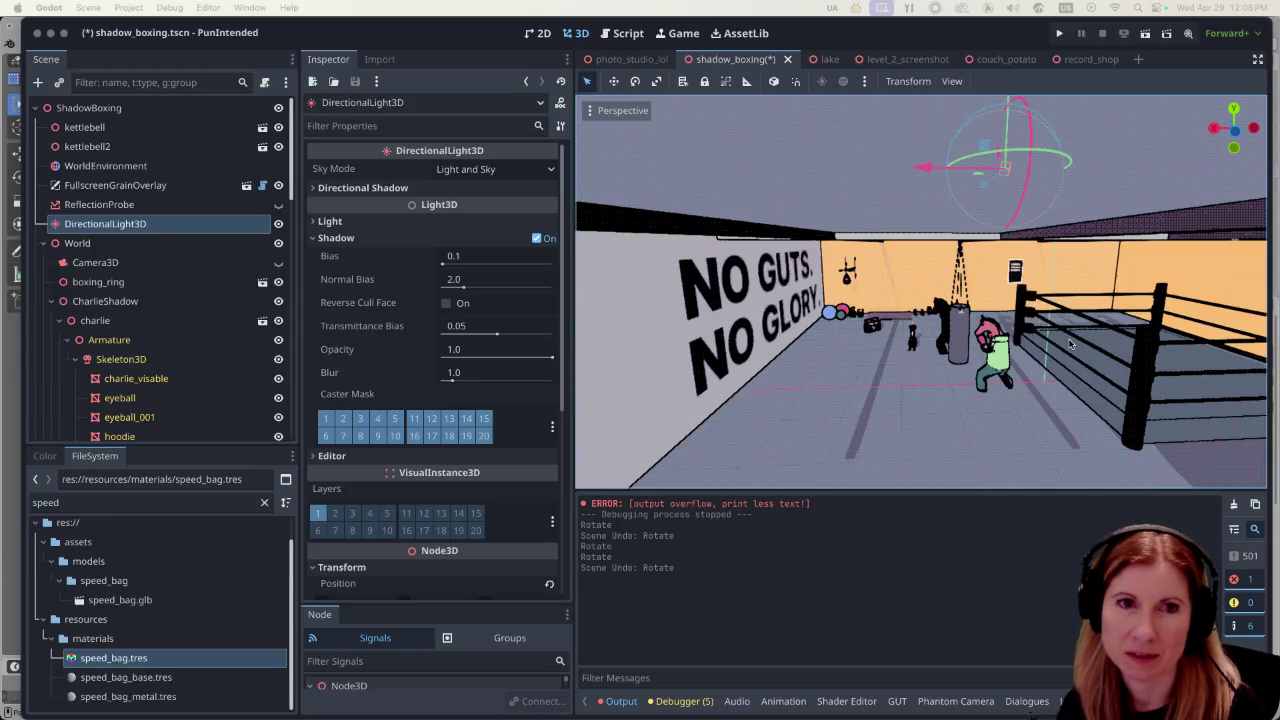
{"action": "scroll", "coordinate": [1072, 320], "scroll_direction": "down", "scroll_amount": 3}
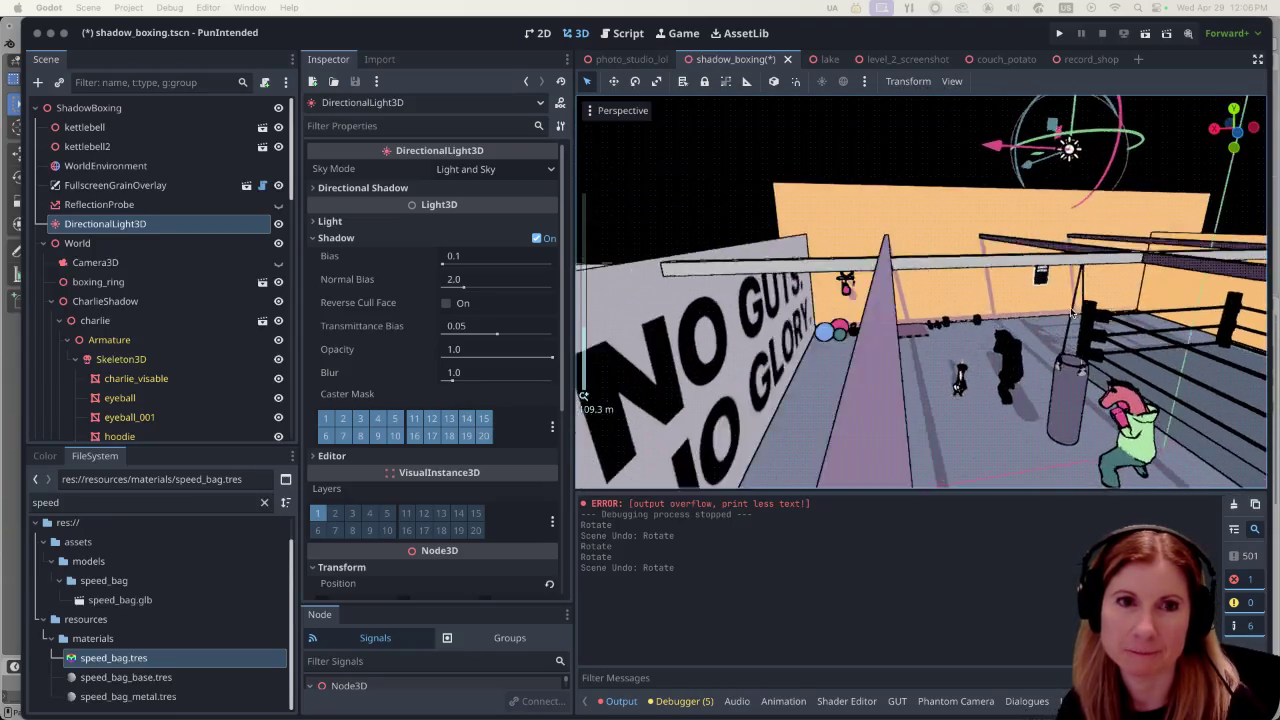
{"action": "scroll", "coordinate": [1072, 313], "scroll_direction": "down", "scroll_amount": 5}
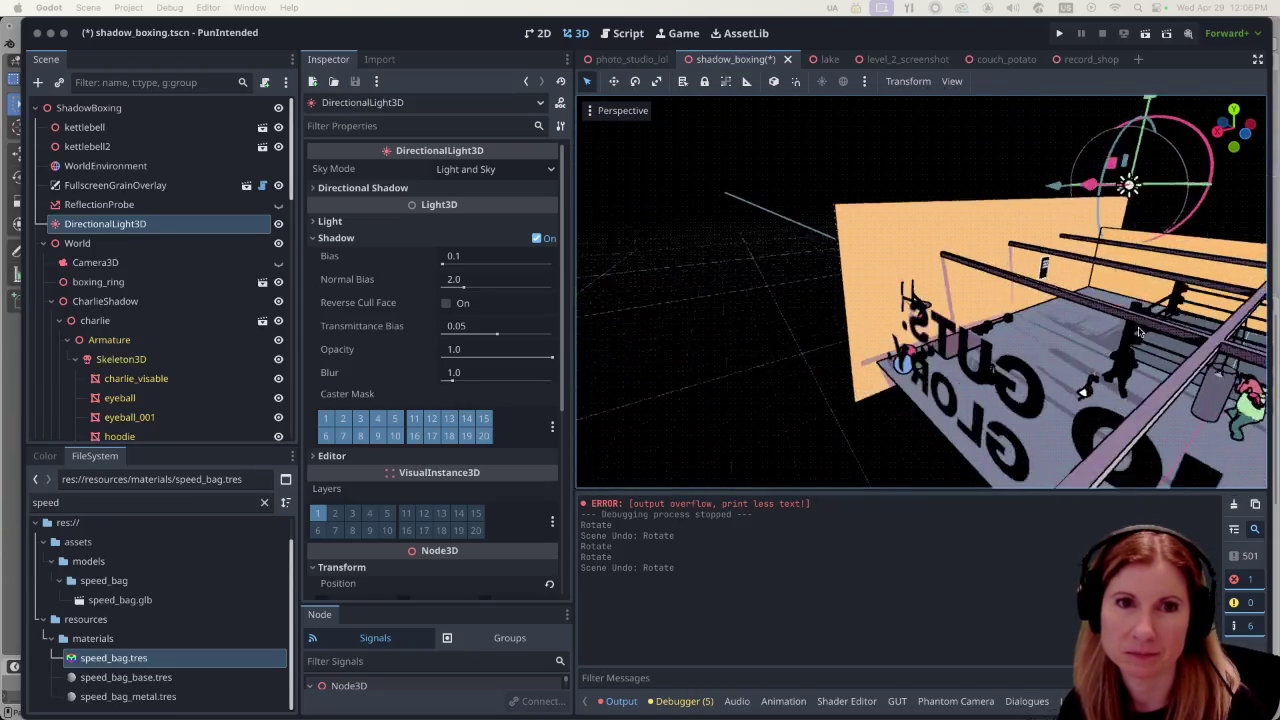
{"action": "scroll", "coordinate": [1110, 260], "scroll_direction": "up", "scroll_amount": 1}
{"action": "scroll", "coordinate": [1146, 207], "scroll_direction": "down", "scroll_amount": 3}
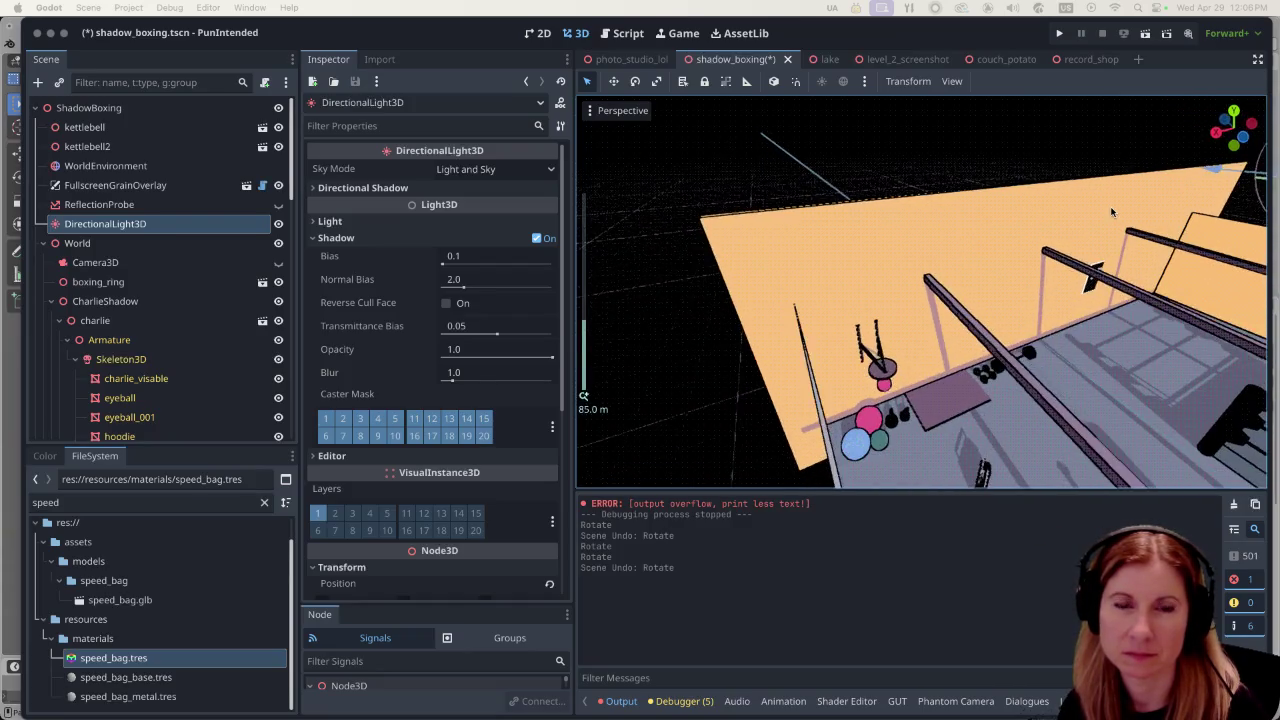
{"action": "scroll", "coordinate": [1160, 180], "scroll_direction": "up", "scroll_amount": 2}
{"action": "scroll", "coordinate": [1160, 180], "scroll_direction": "down", "scroll_amount": 2}
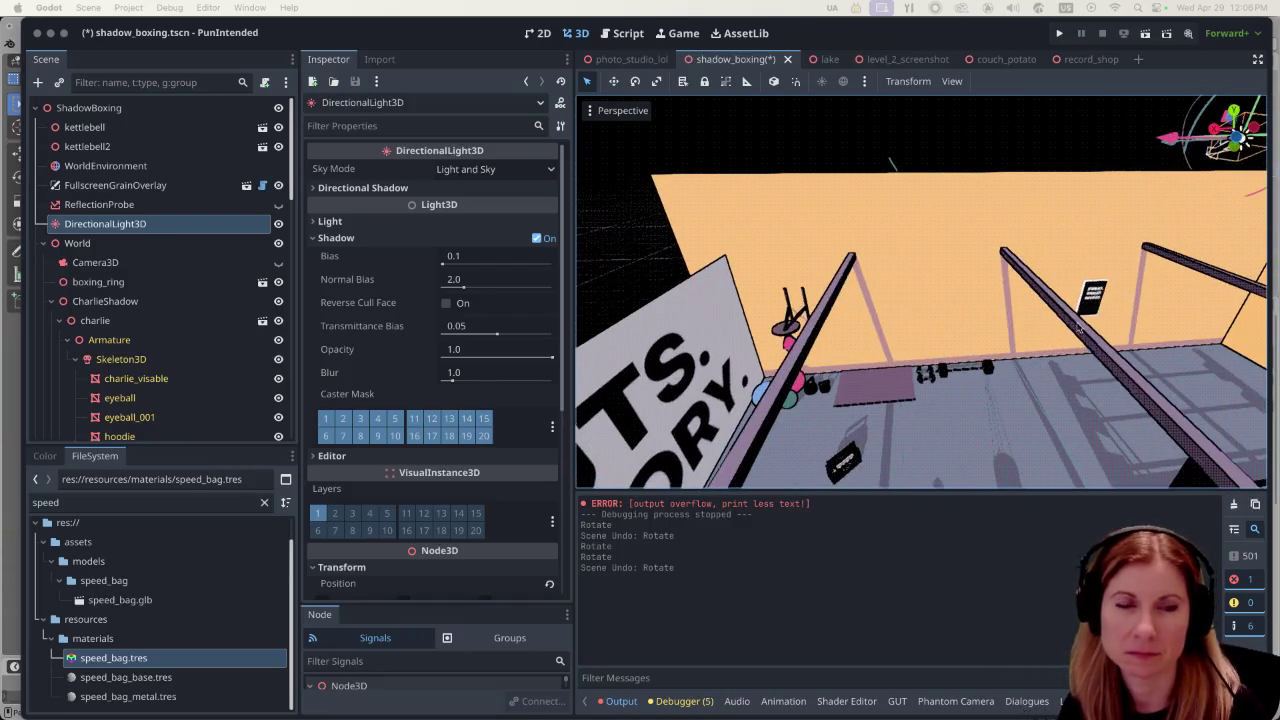
{"action": "scroll", "coordinate": [1040, 348], "scroll_direction": "up", "scroll_amount": 5}
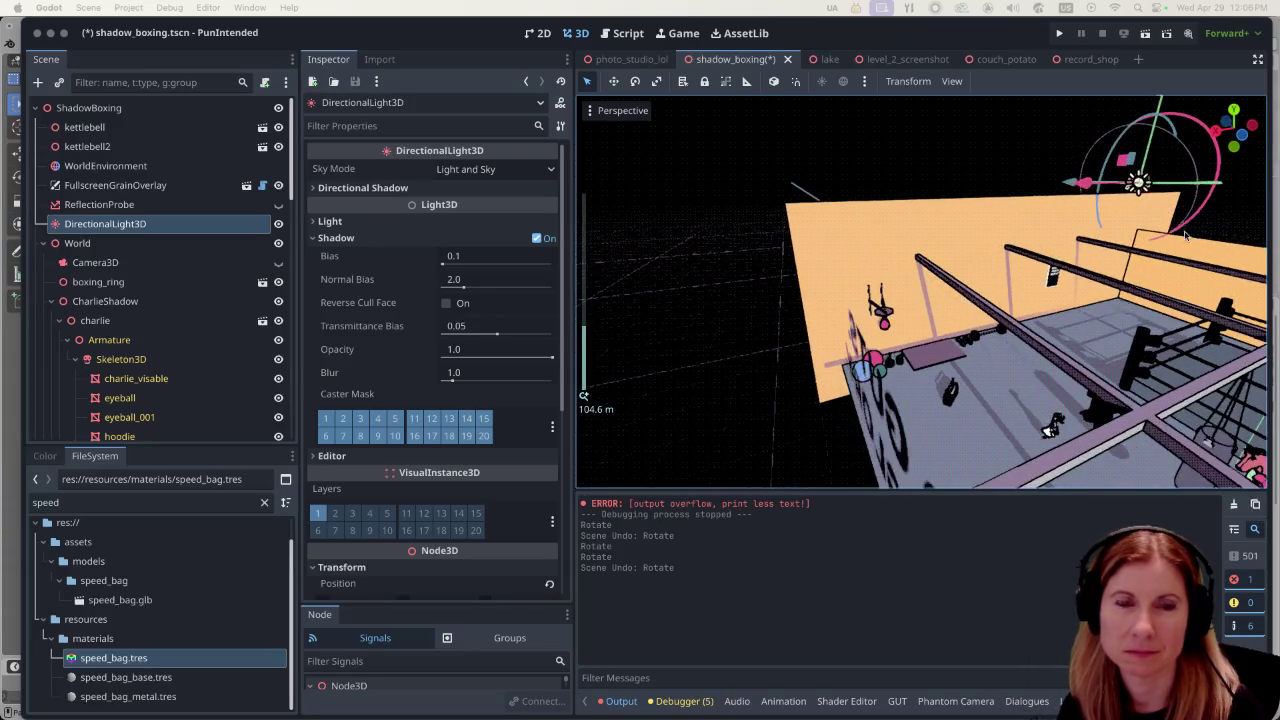
{"action": "scroll", "coordinate": [1145, 194], "scroll_direction": "down", "scroll_amount": 5}
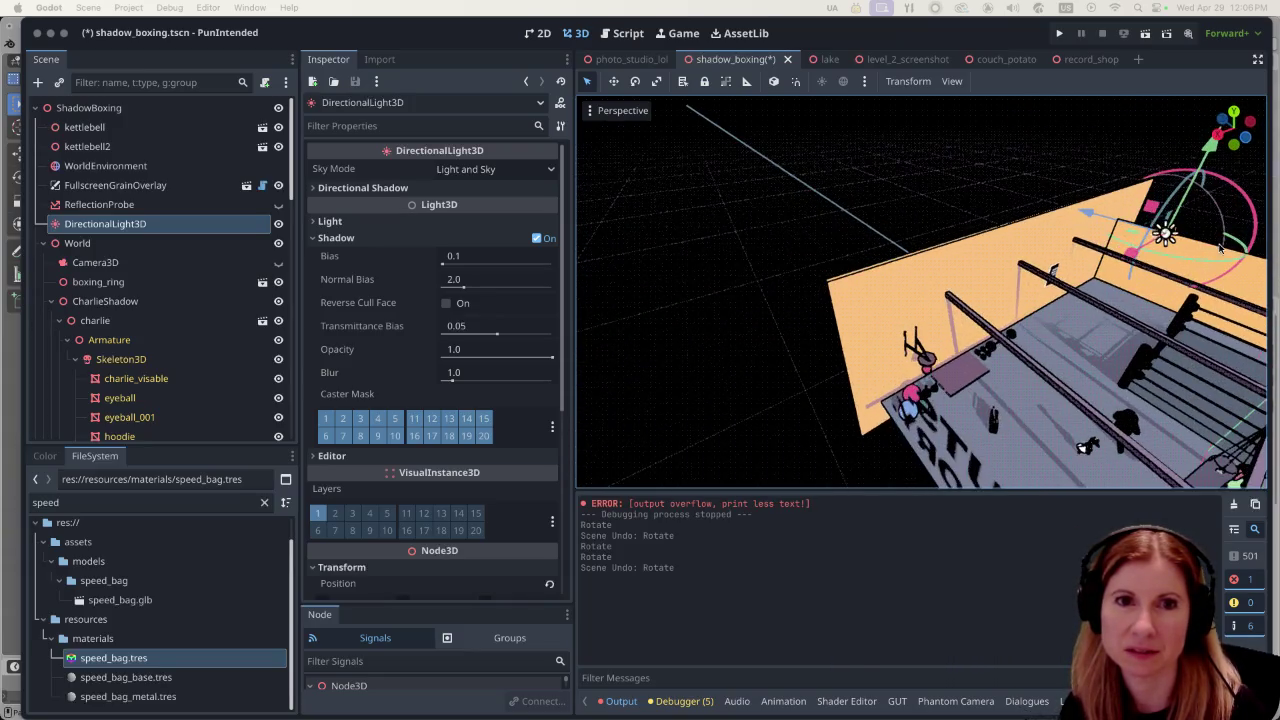
{"action": "scroll", "coordinate": [1199, 238], "scroll_direction": "up", "scroll_amount": 5}
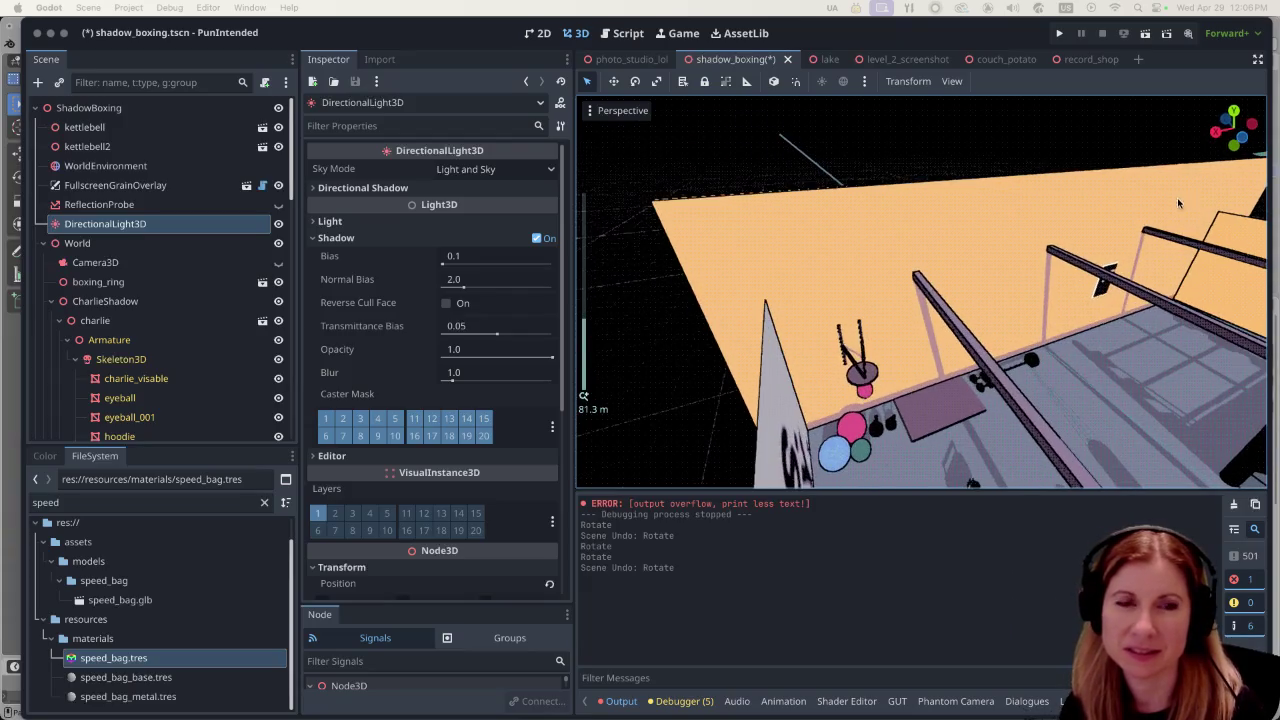
{"action": "scroll", "coordinate": [970, 213], "scroll_direction": "right", "scroll_amount": 5}
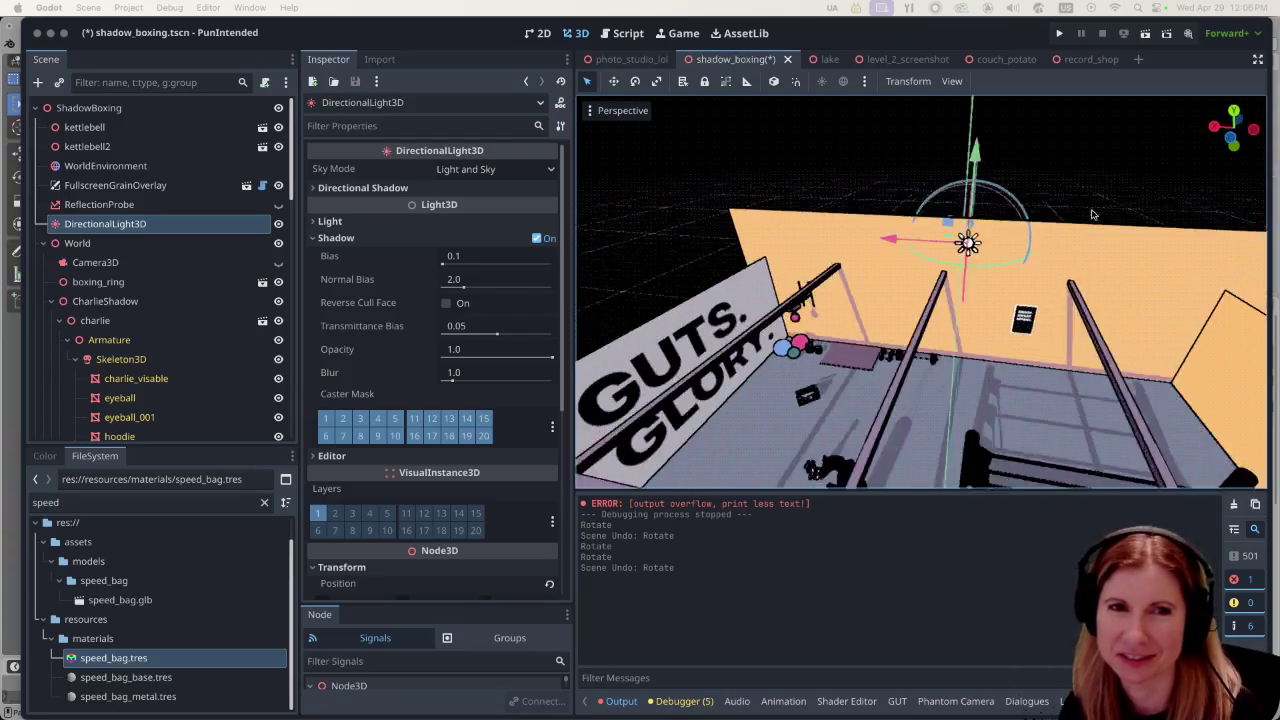
{"action": "scroll", "coordinate": [975, 205], "scroll_direction": "up", "scroll_amount": 3}
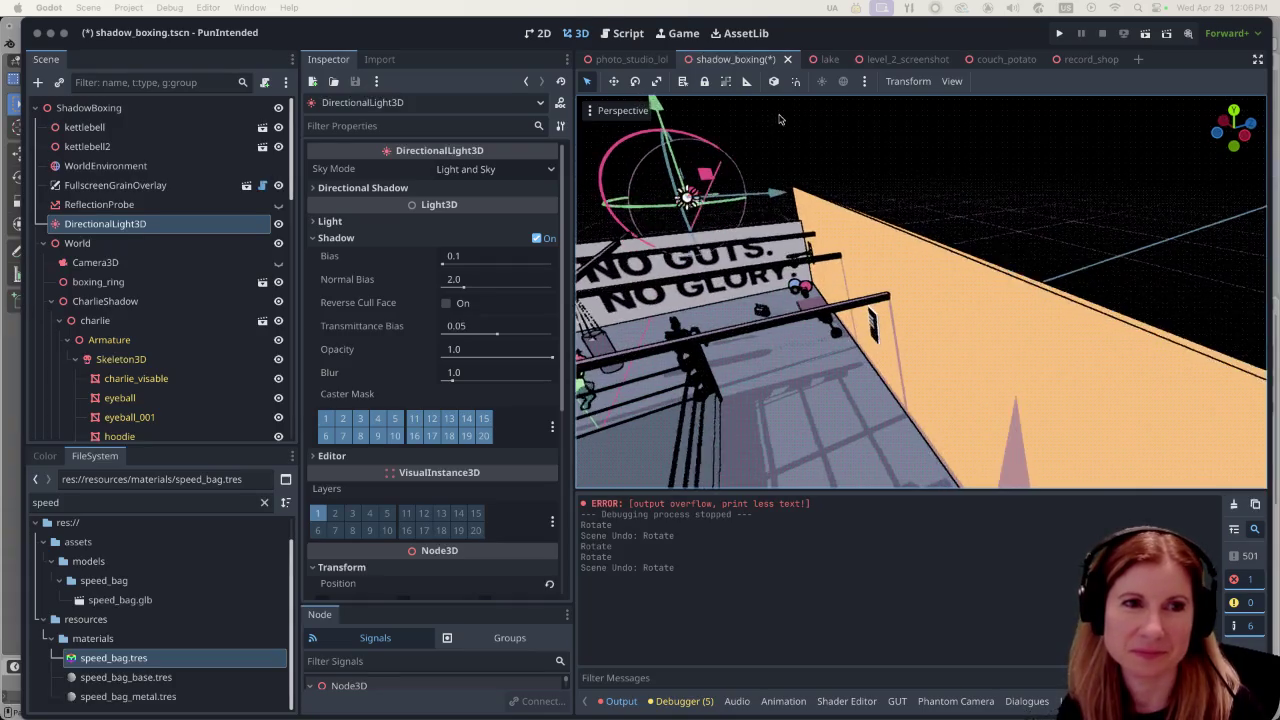
{"action": "scroll", "coordinate": [777, 125], "scroll_direction": "left", "scroll_amount": 3}
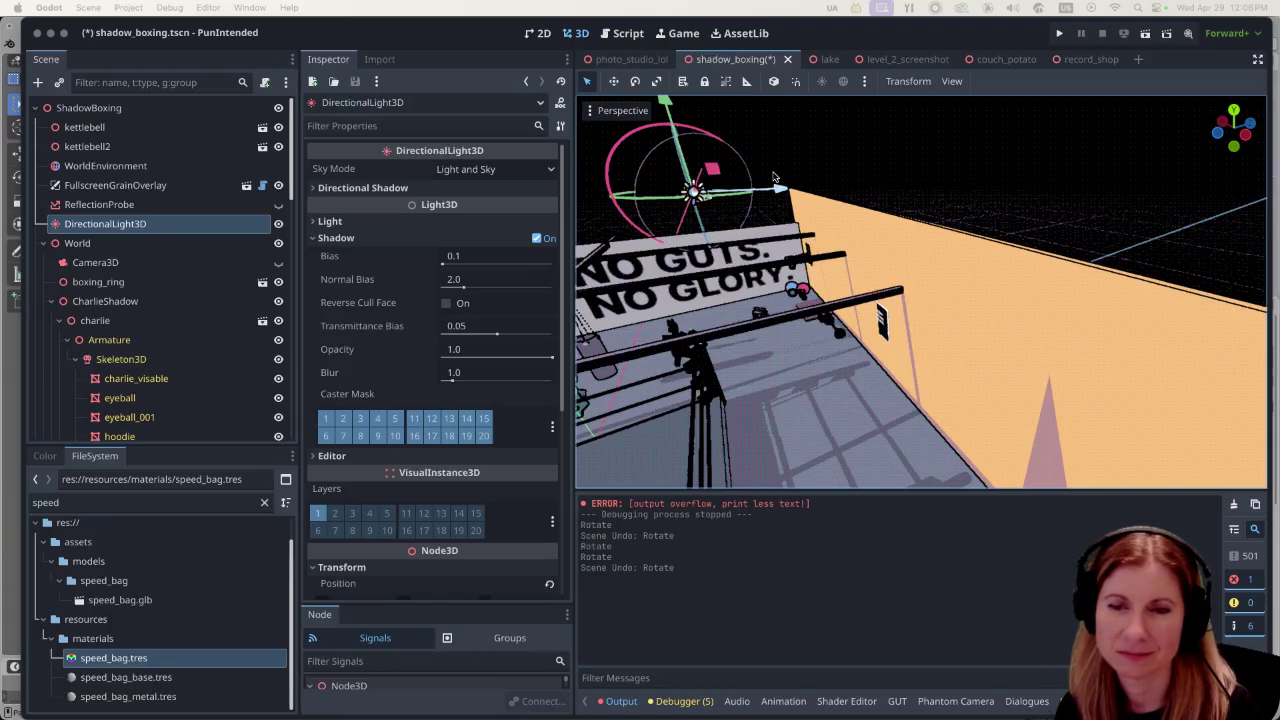
{"action": "scroll", "coordinate": [766, 254], "scroll_direction": "left", "scroll_amount": 1}
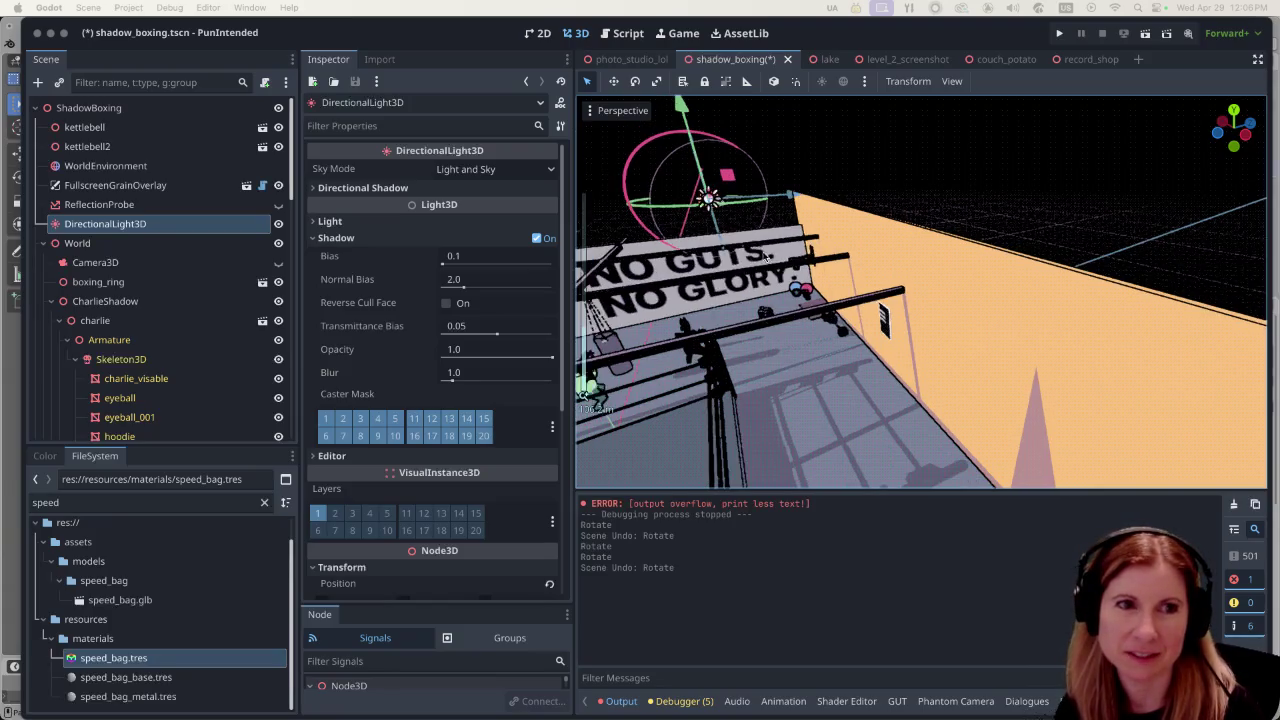
{"action": "scroll", "coordinate": [690, 233], "scroll_direction": "right", "scroll_amount": 5}
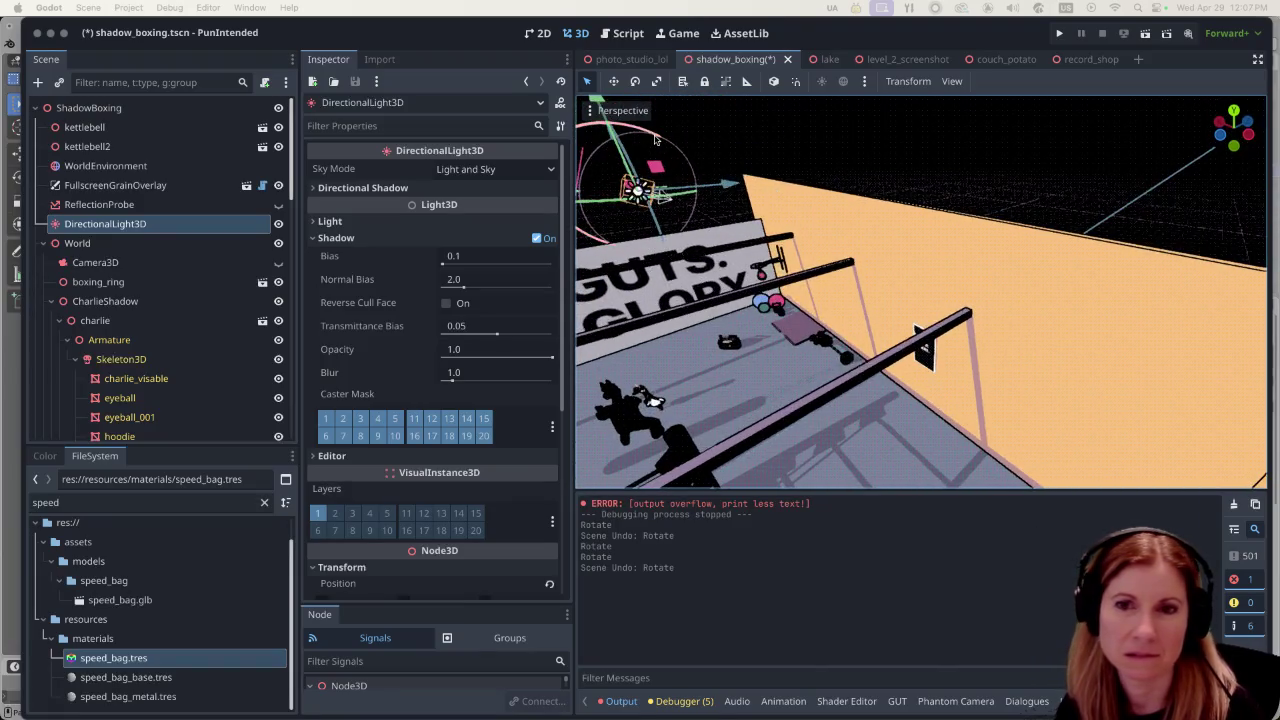
{"action": "scroll", "coordinate": [760, 302], "scroll_direction": "down", "scroll_amount": 5}
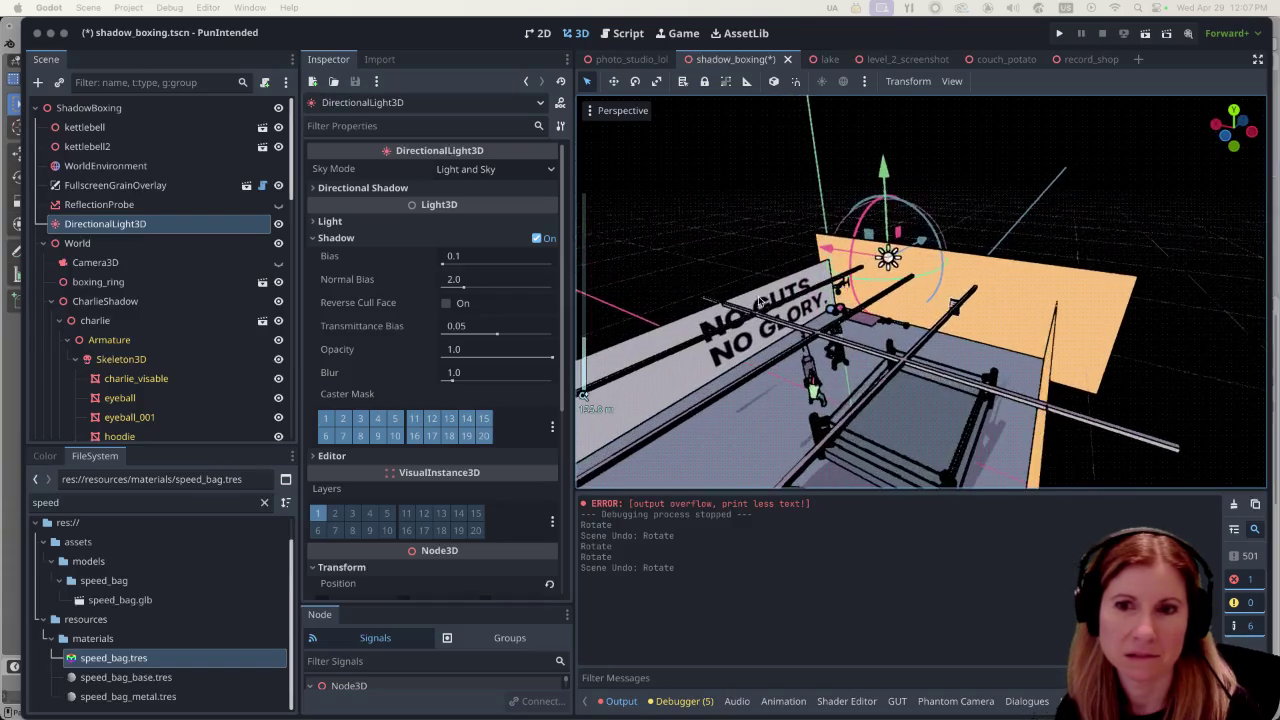
{"action": "scroll", "coordinate": [761, 301], "scroll_direction": "up", "scroll_amount": 5}
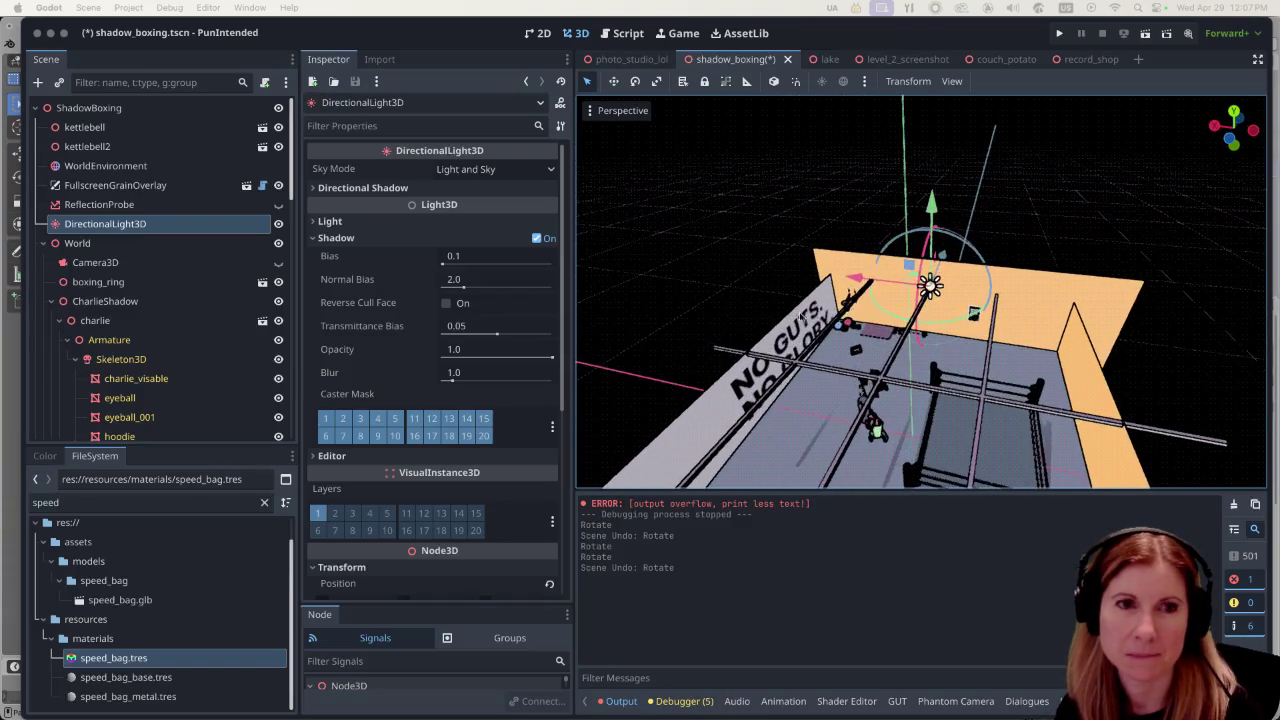
{"action": "scroll", "coordinate": [795, 318], "scroll_direction": "up", "scroll_amount": 5}
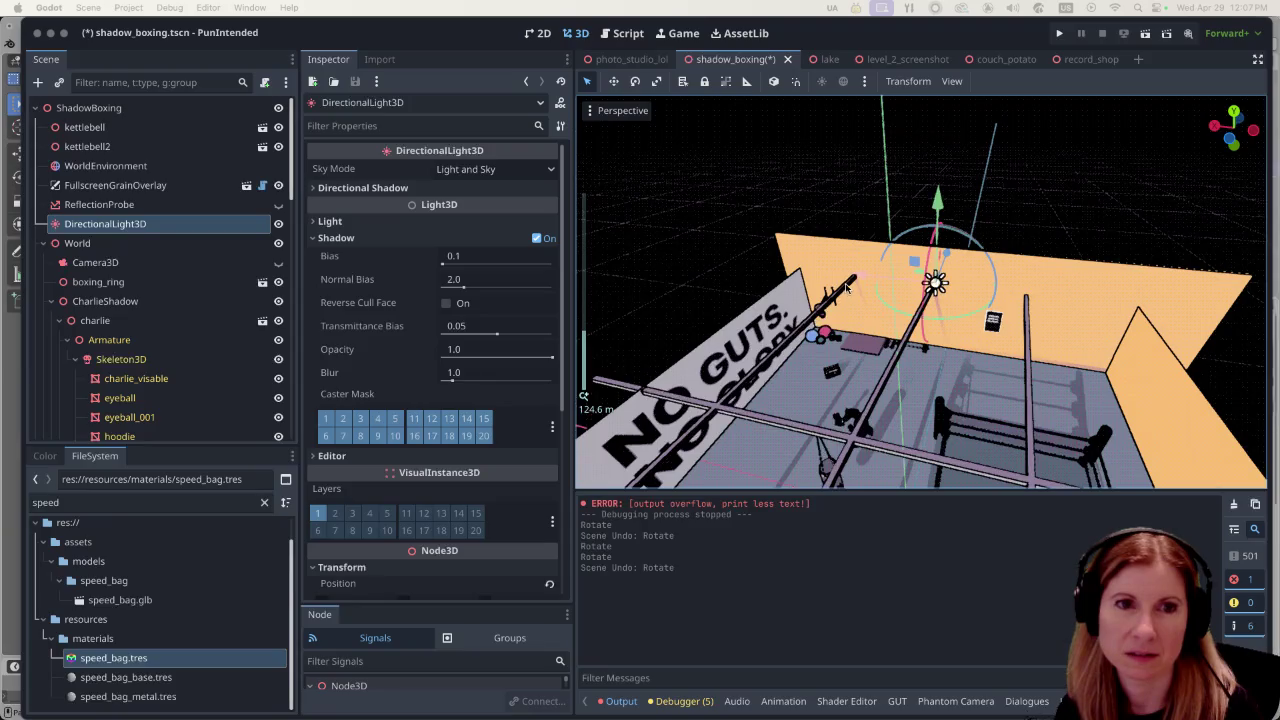
{"action": "scroll", "coordinate": [846, 283], "scroll_direction": "up", "scroll_amount": 5}
{"action": "scroll", "coordinate": [848, 278], "scroll_direction": "down", "scroll_amount": 3}
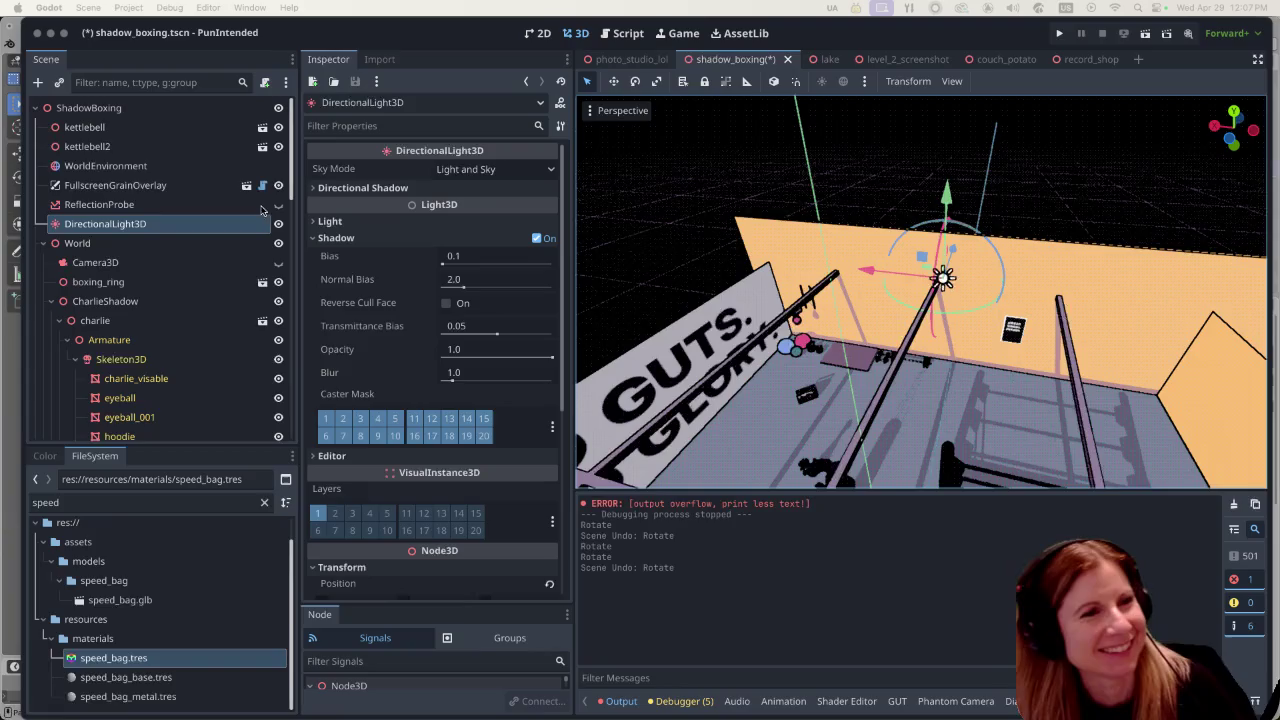
{"action": "left_click", "coordinate": [140, 186]}
{"action": "left_click", "coordinate": [147, 222]}
{"action": "key", "text": "f"}
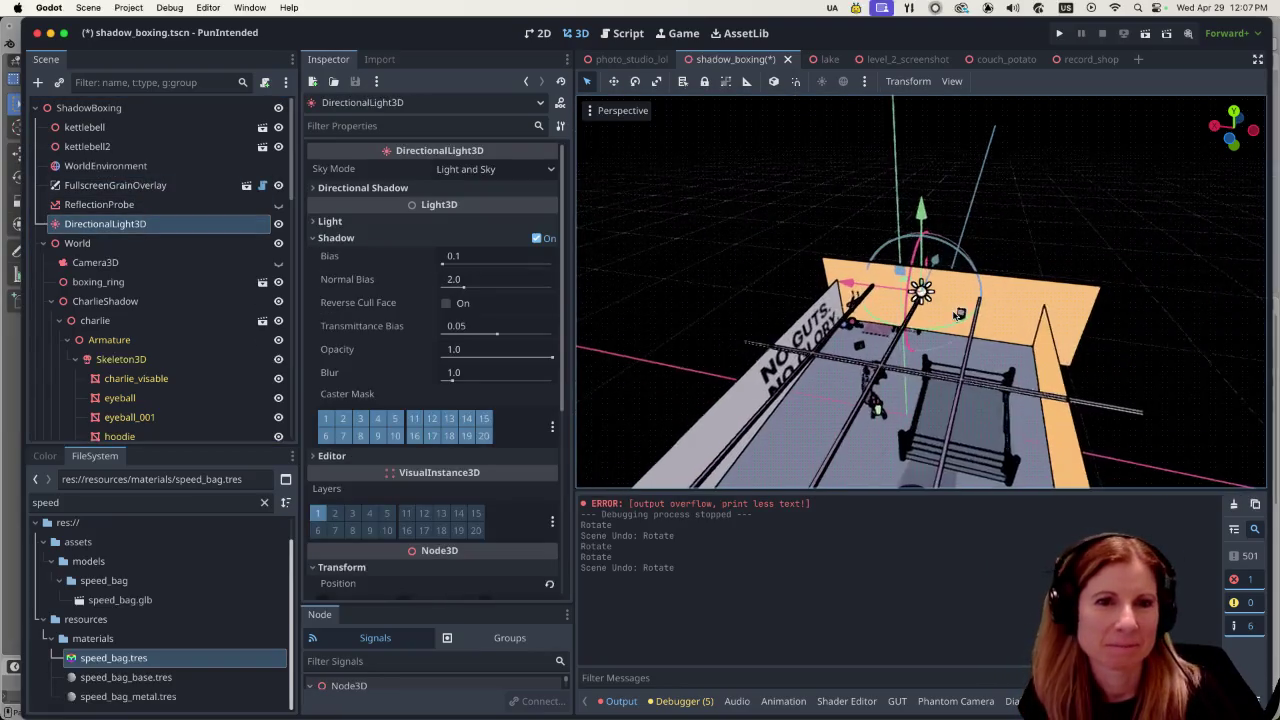
{"action": "scroll", "coordinate": [925, 295], "scroll_direction": "up", "scroll_amount": 4}
{"action": "scroll", "coordinate": [925, 295], "scroll_direction": "up", "scroll_amount": 5}
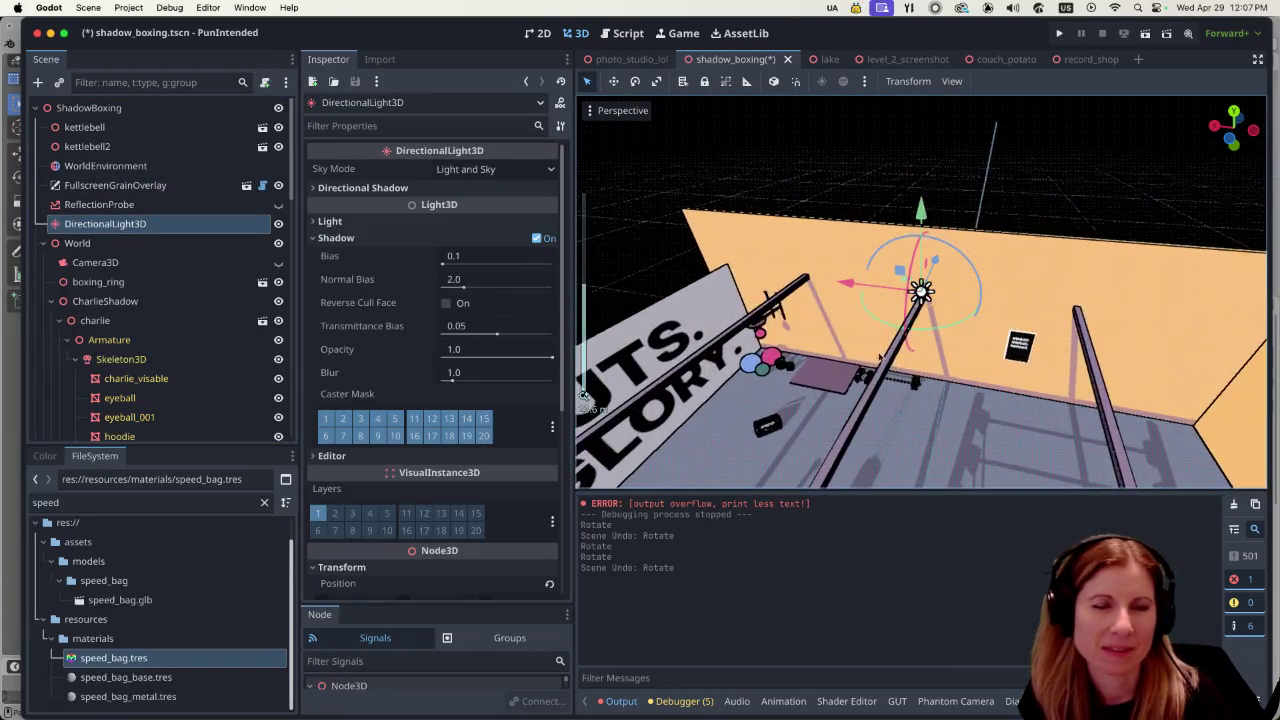
Step: Face the NO GUTS NO GLORY wall and rotate the directional light about 38 degrees
{"action": "left_click_drag", "start_coordinate": [858, 347], "coordinate": [944, 286]}
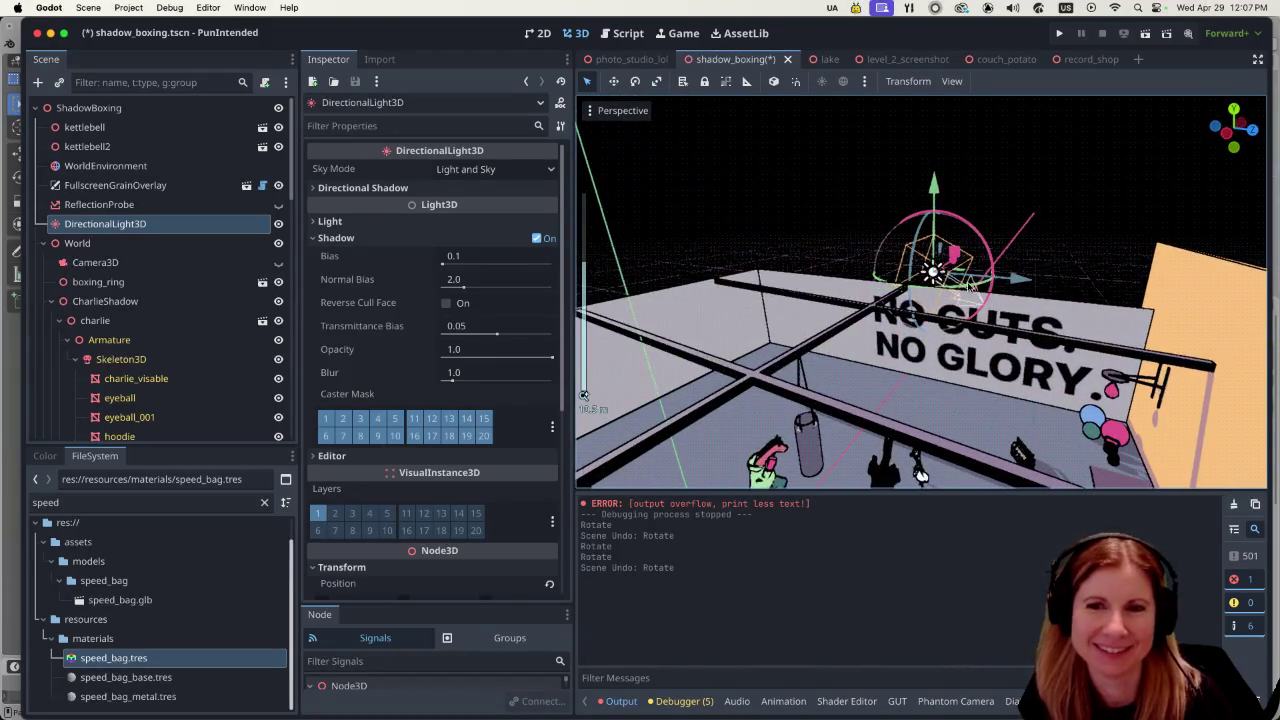
{"action": "mouse_move", "coordinate": [1058, 350]}
{"action": "left_mouse_down"}
{"action": "mouse_move", "coordinate": [987, 298]}
{"action": "mouse_move", "coordinate": [1057, 307]}
{"action": "mouse_move", "coordinate": [1106, 348]}
{"action": "mouse_move", "coordinate": [1144, 340]}
{"action": "left_mouse_up"}
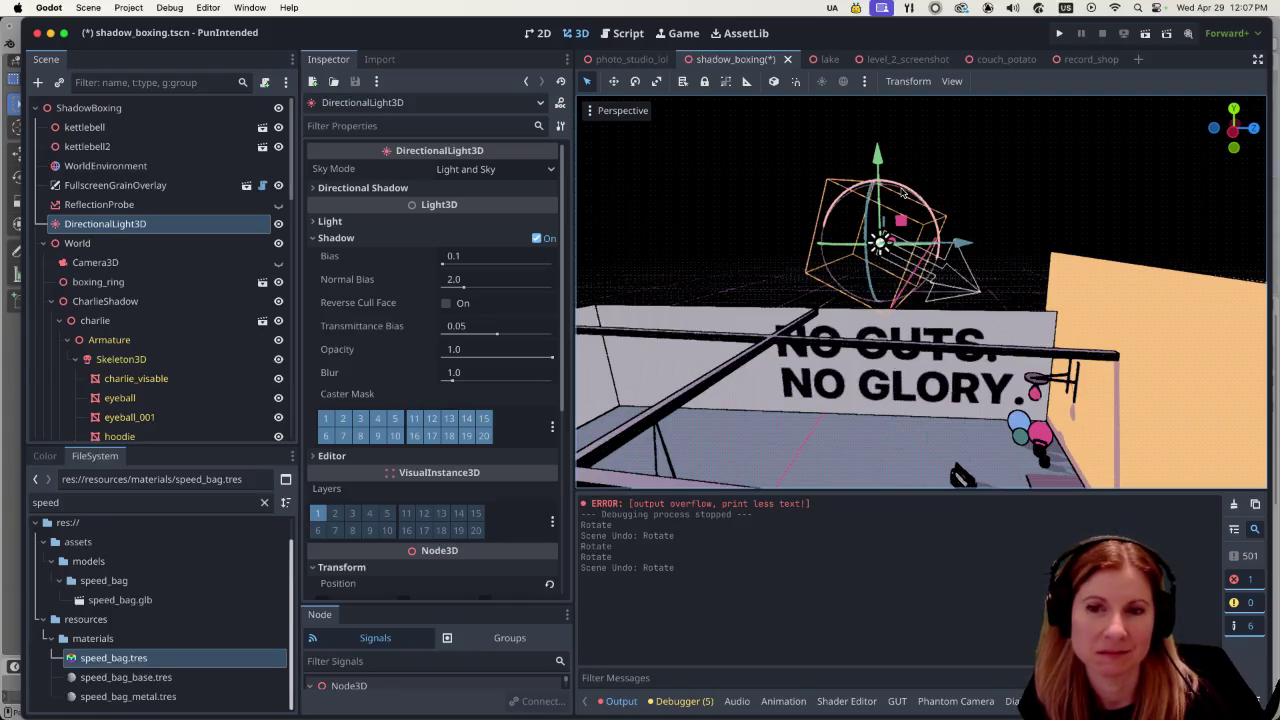
{"action": "mouse_move", "coordinate": [902, 192]}
{"action": "left_mouse_down"}
{"action": "mouse_move", "coordinate": [955, 210]}
{"action": "mouse_move", "coordinate": [977, 235]}
{"action": "left_mouse_up"}
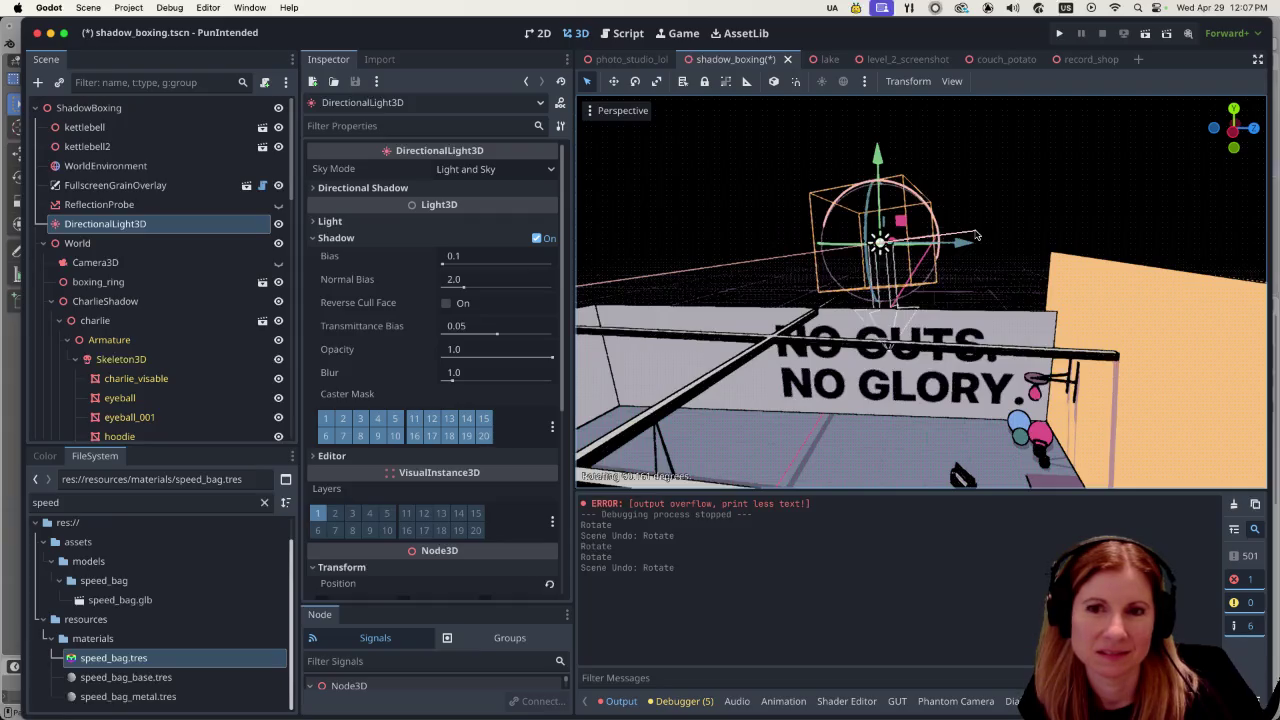
{"action": "left_click_drag", "start_coordinate": [977, 235], "coordinate": [975, 240]}
Step: Nudge the directional light's angle slightly and zoom to check the new shadow angle
{"action": "scroll", "coordinate": [933, 272], "scroll_direction": "down", "scroll_amount": 5}
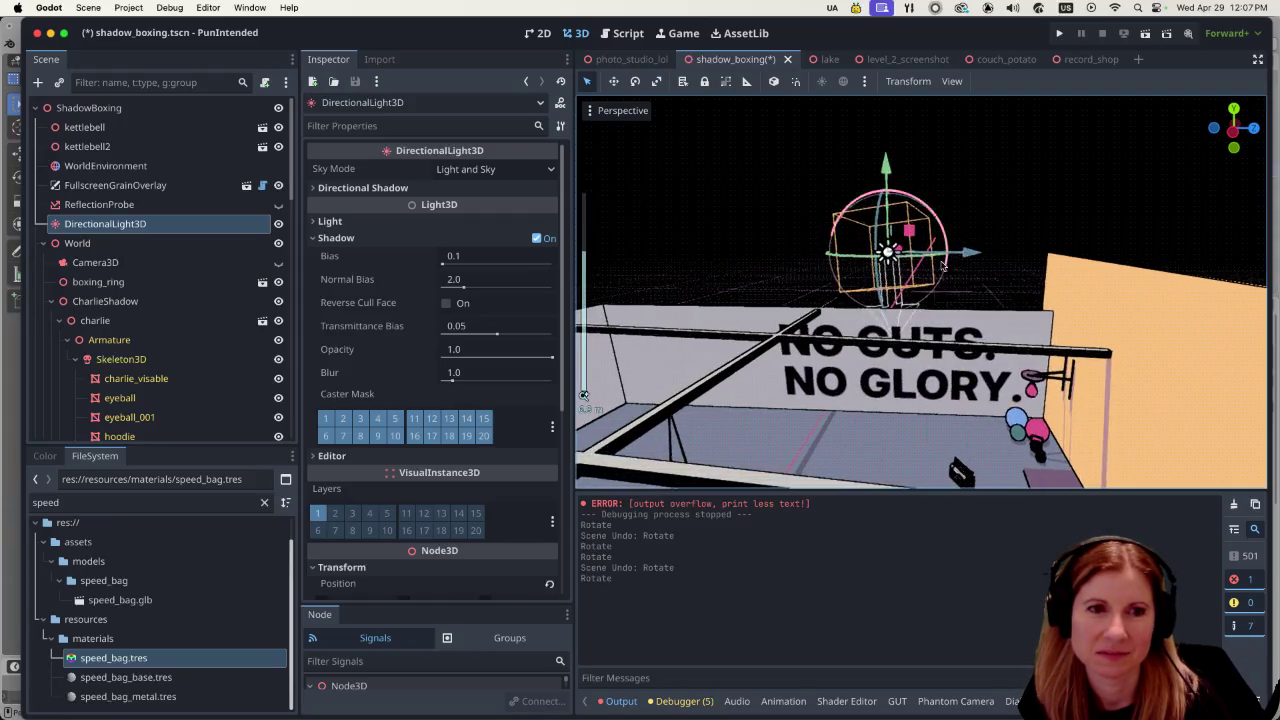
{"action": "scroll", "coordinate": [940, 255], "scroll_direction": "up", "scroll_amount": 3}
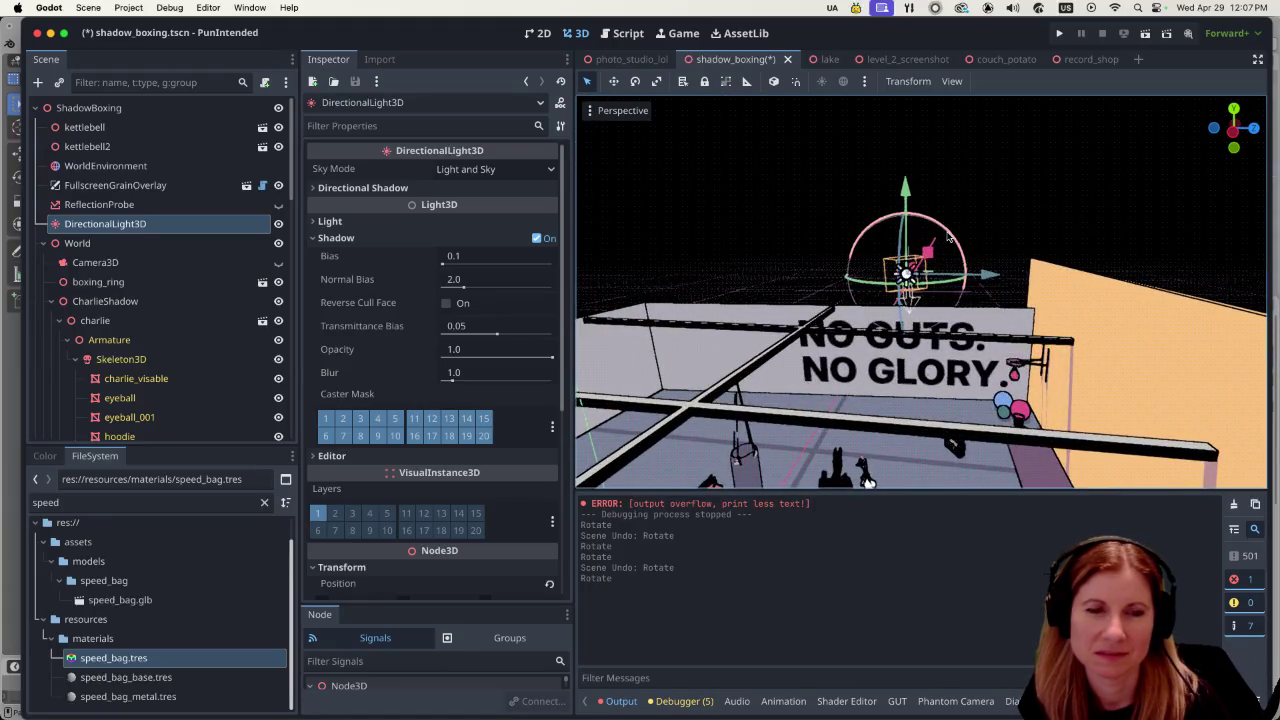
{"action": "left_click_drag", "start_coordinate": [949, 236], "coordinate": [946, 242]}
{"action": "scroll", "coordinate": [729, 272], "scroll_direction": "down", "scroll_amount": 2}
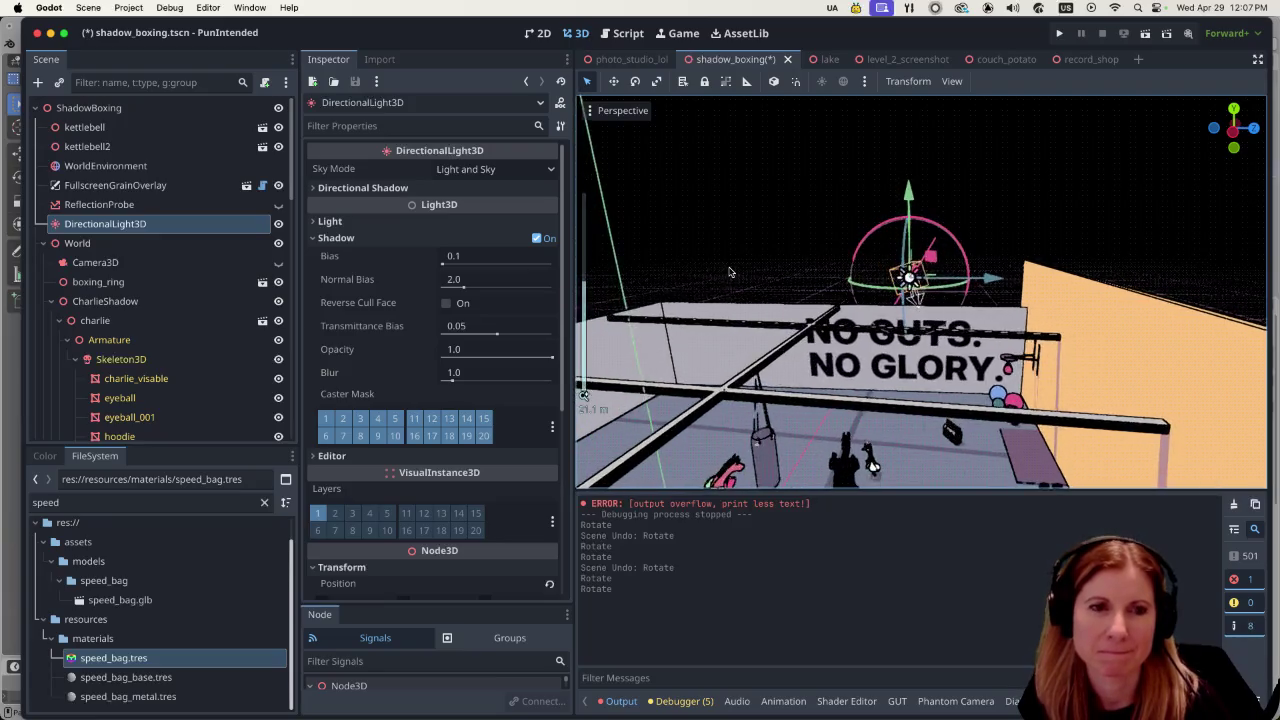
{"action": "scroll", "coordinate": [729, 272], "scroll_direction": "down", "scroll_amount": 2}
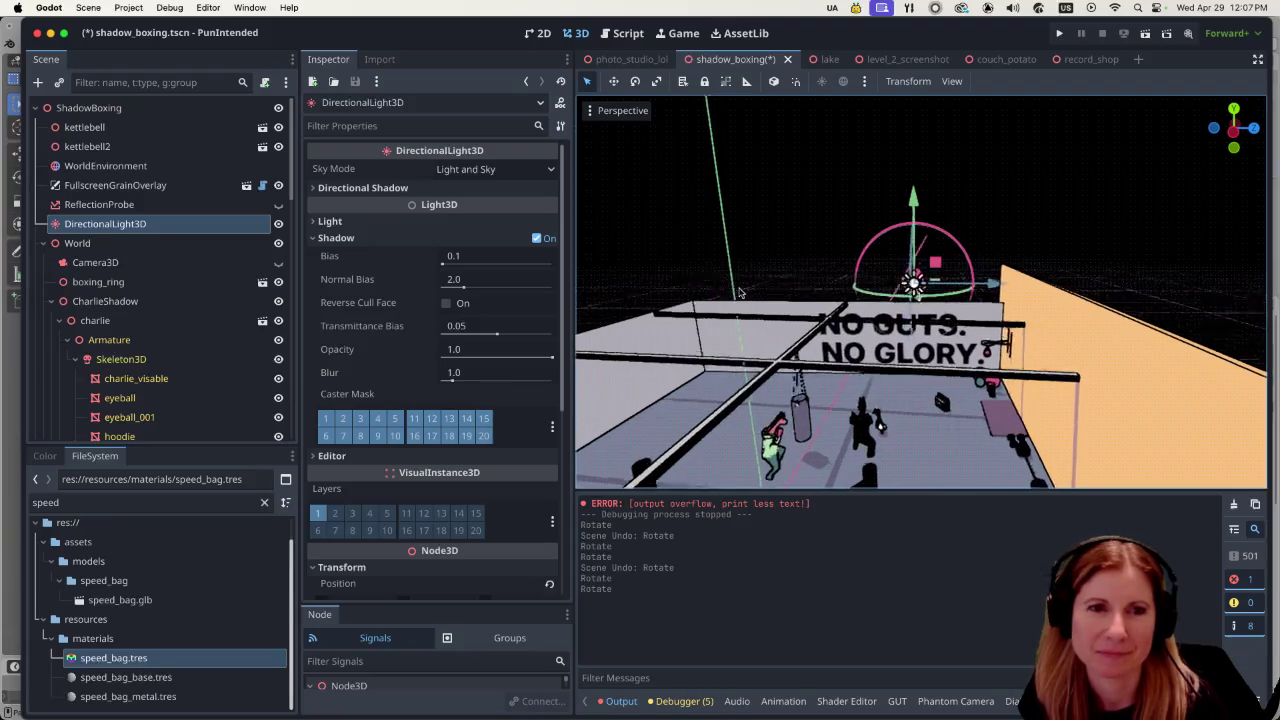
{"action": "scroll", "coordinate": [738, 292], "scroll_direction": "down", "scroll_amount": 5}
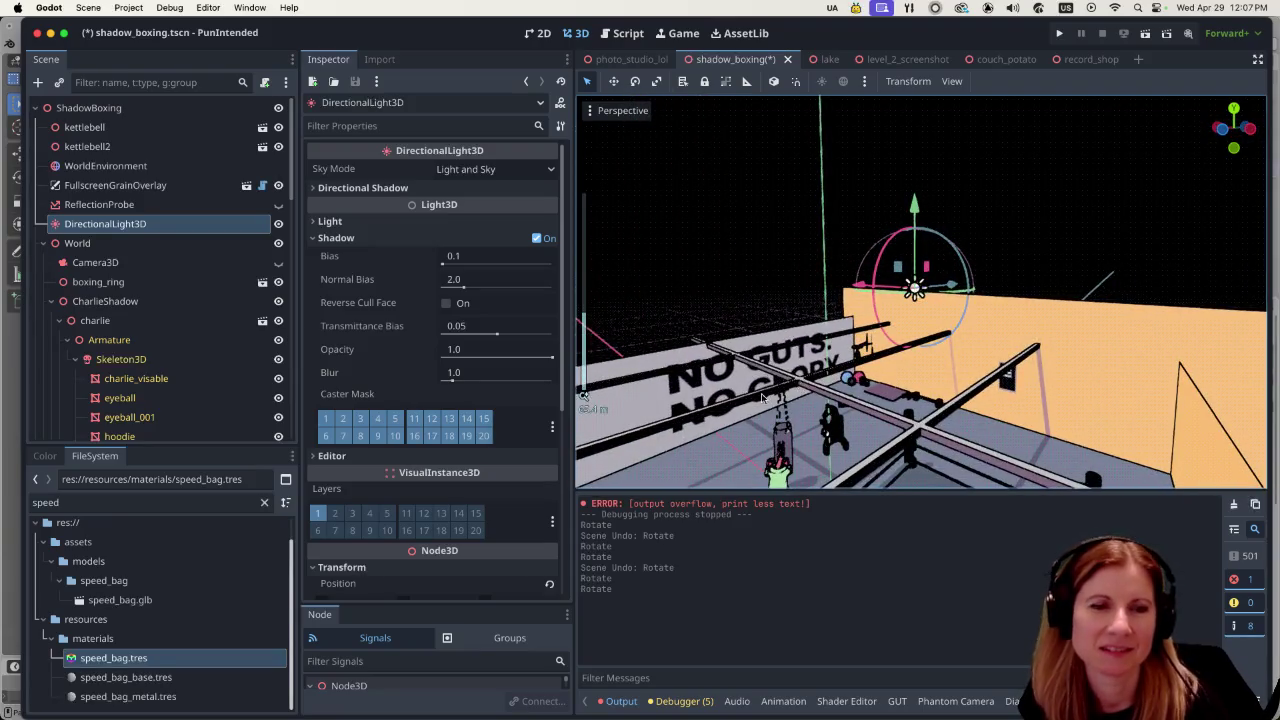
{"action": "scroll", "coordinate": [762, 398], "scroll_direction": "up", "scroll_amount": 5}
{"action": "scroll", "coordinate": [878, 417], "scroll_direction": "up", "scroll_amount": 5}
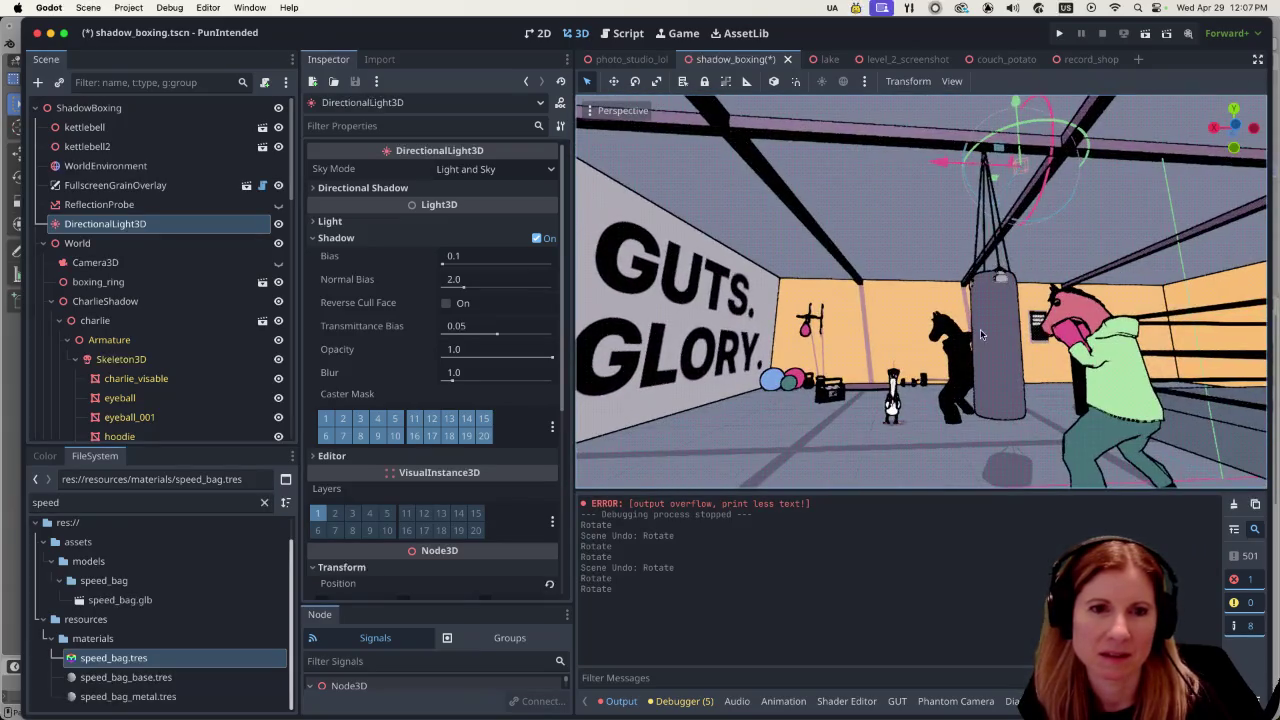
Step: Check the gym's cast shadows from a few angles and save shadow_boxing.tscn
{"action": "scroll", "coordinate": [1028, 268], "scroll_direction": "down", "scroll_amount": 5}
{"action": "scroll", "coordinate": [1028, 357], "scroll_direction": "down", "scroll_amount": 5}
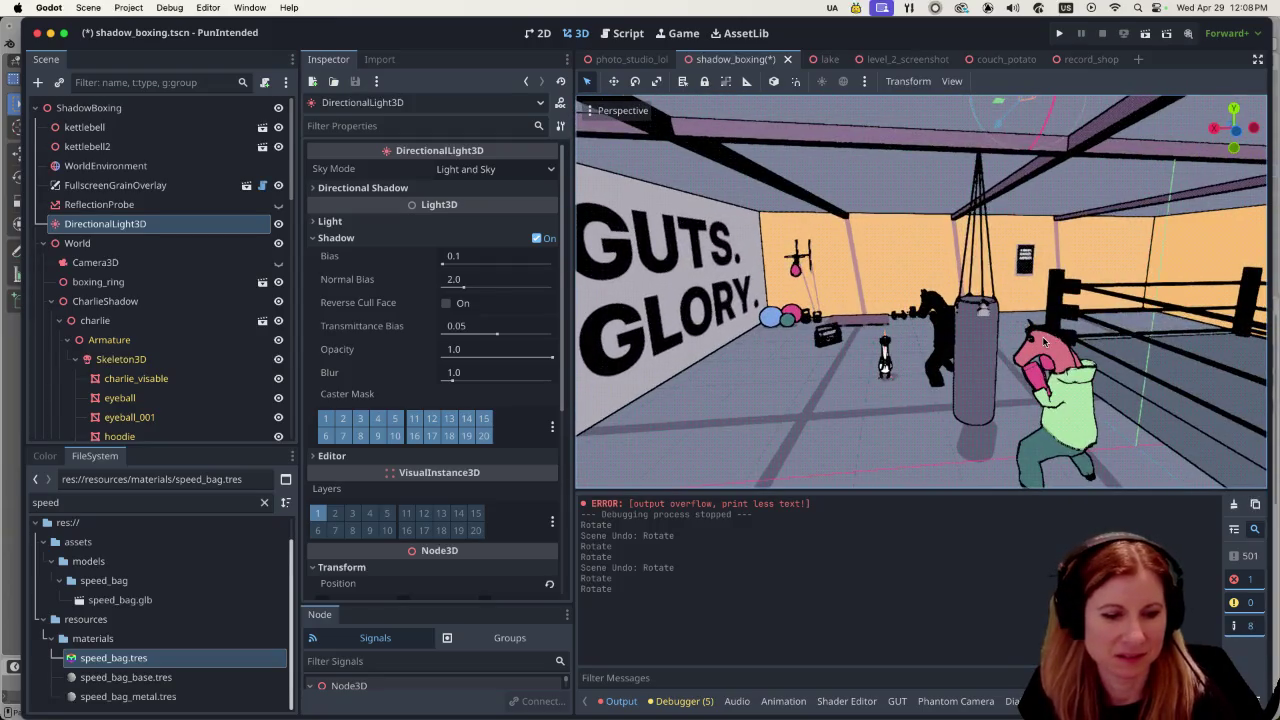
{"action": "scroll", "coordinate": [1026, 333], "scroll_direction": "down", "scroll_amount": 1}
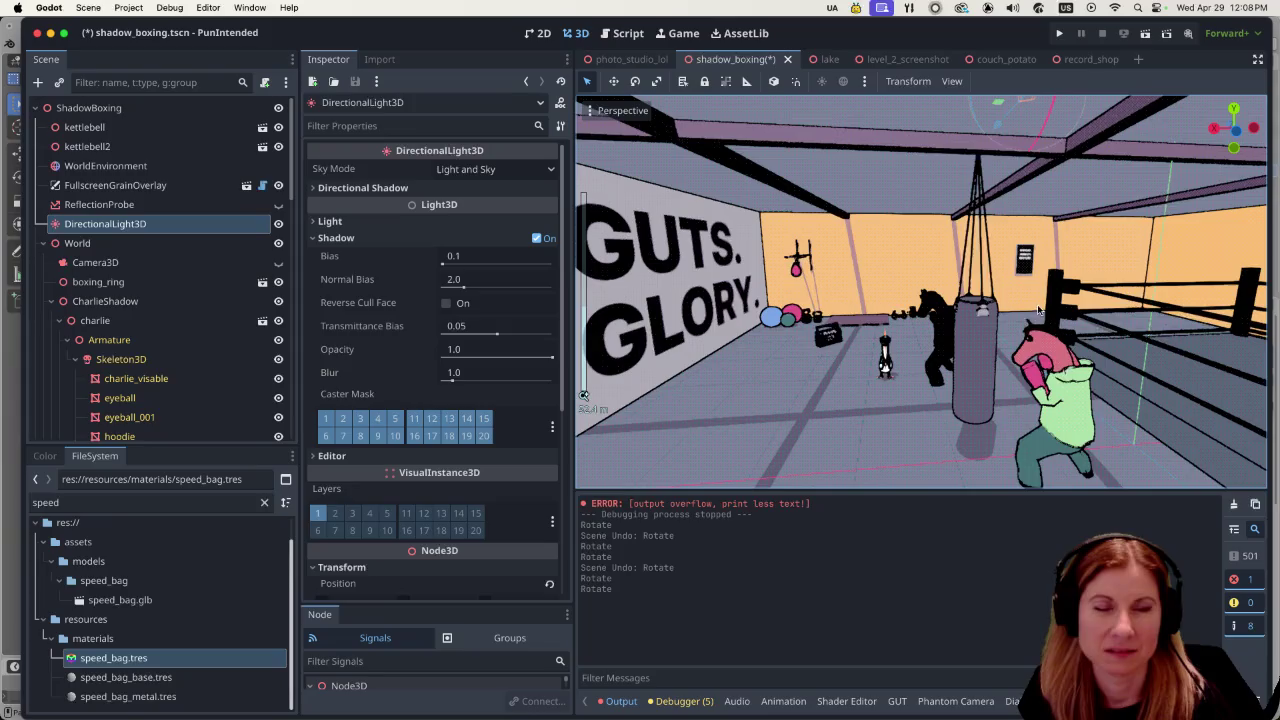
{"action": "key", "text": "super+s"}
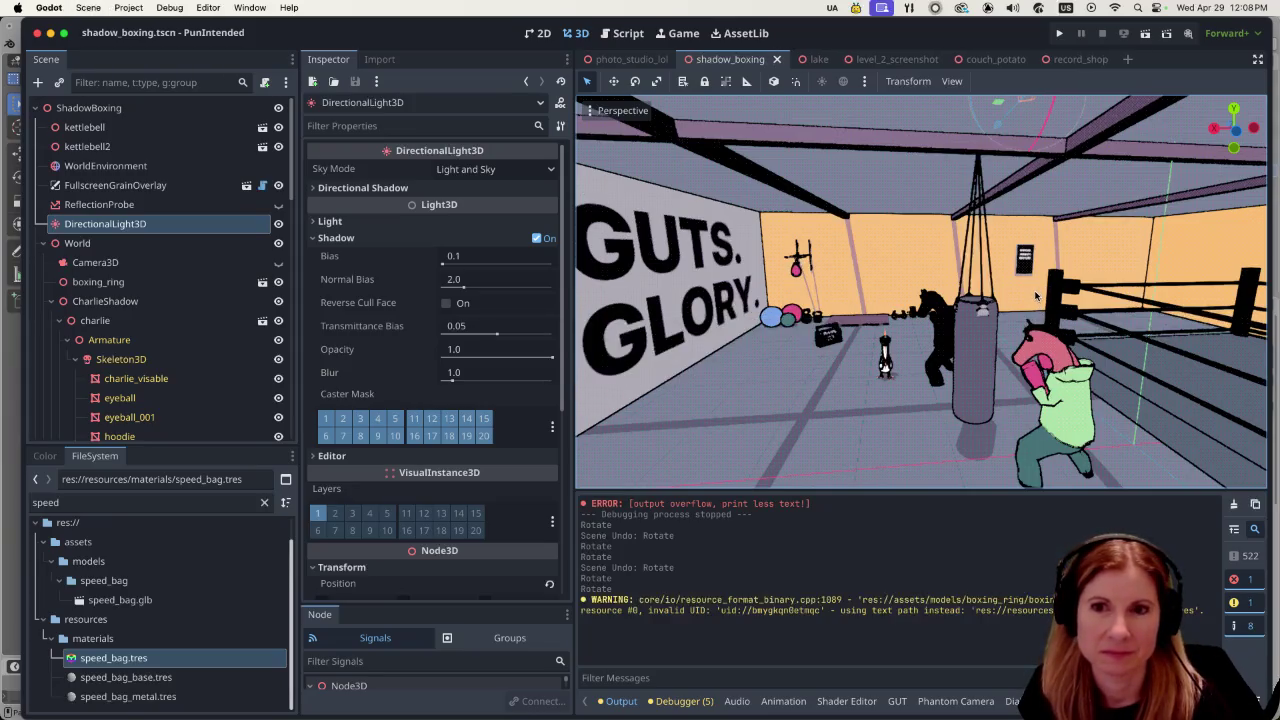
Step: Save the shadow_boxing scene again and look over the relit gym's shadows
{"action": "scroll", "coordinate": [1010, 285], "scroll_direction": "up", "scroll_amount": 2}
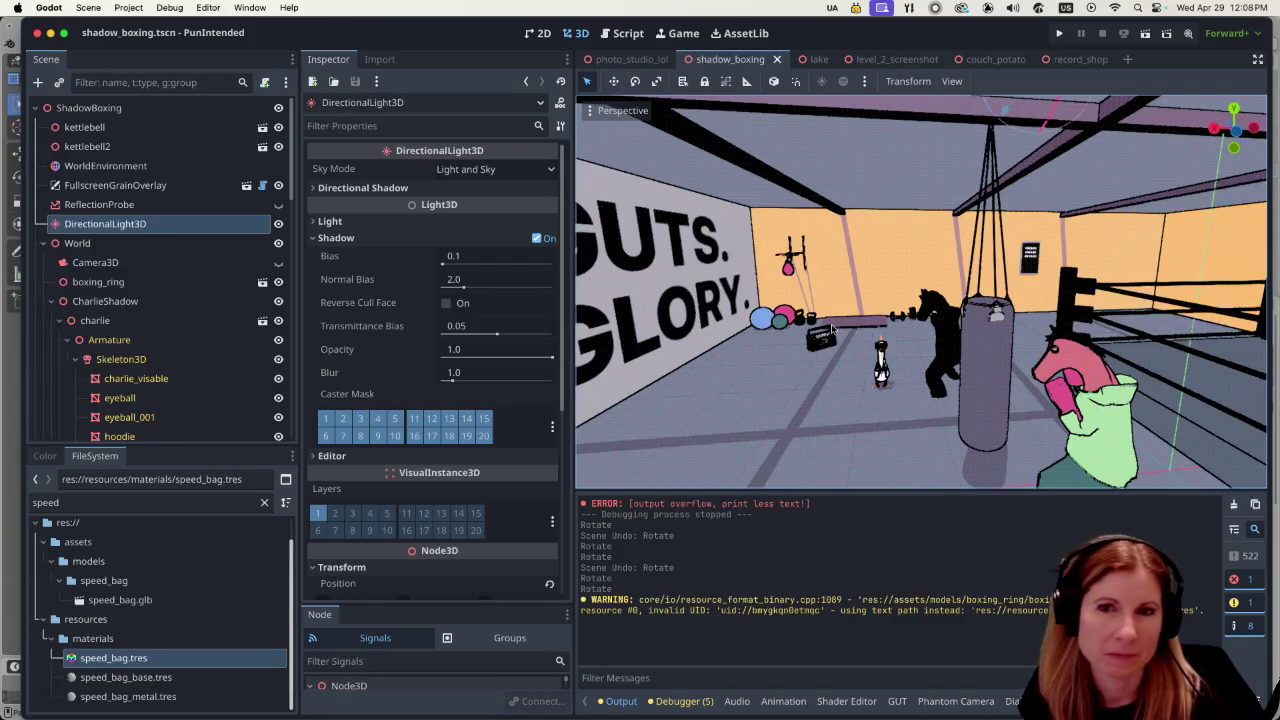
{"action": "scroll", "coordinate": [808, 333], "scroll_direction": "down", "scroll_amount": 5}
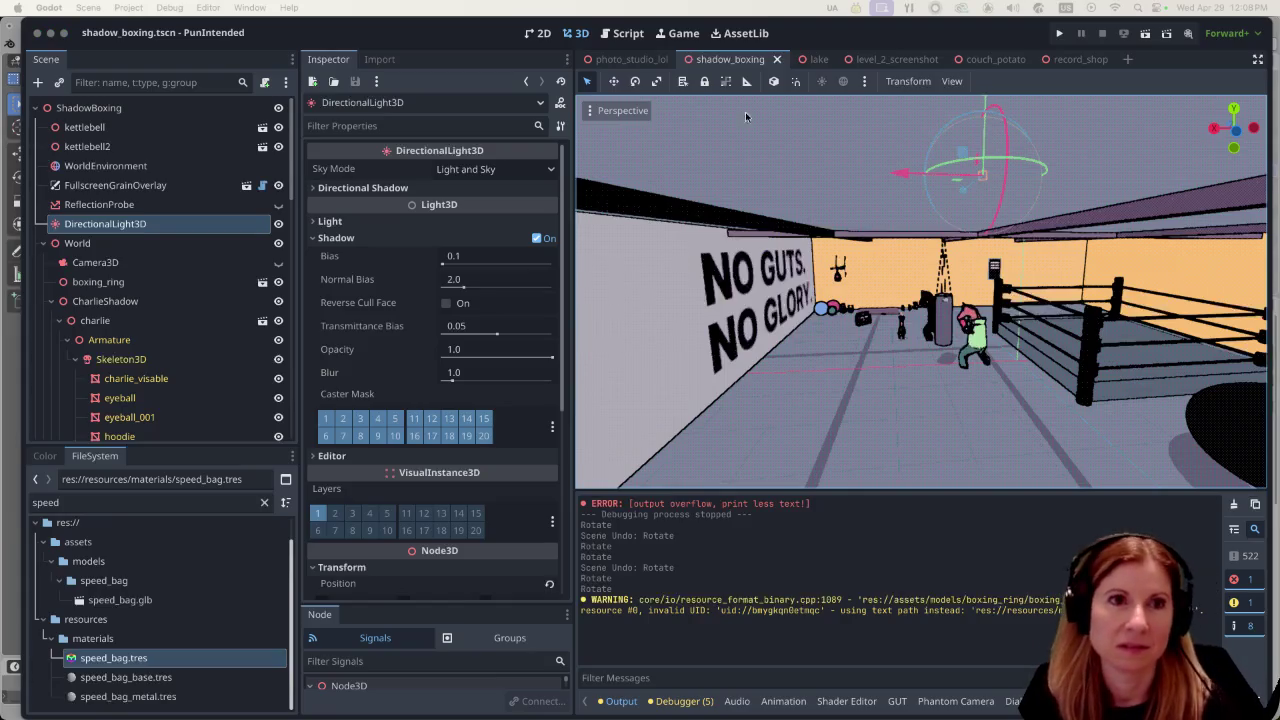
{"action": "scroll", "coordinate": [964, 351], "scroll_direction": "up", "scroll_amount": 5}
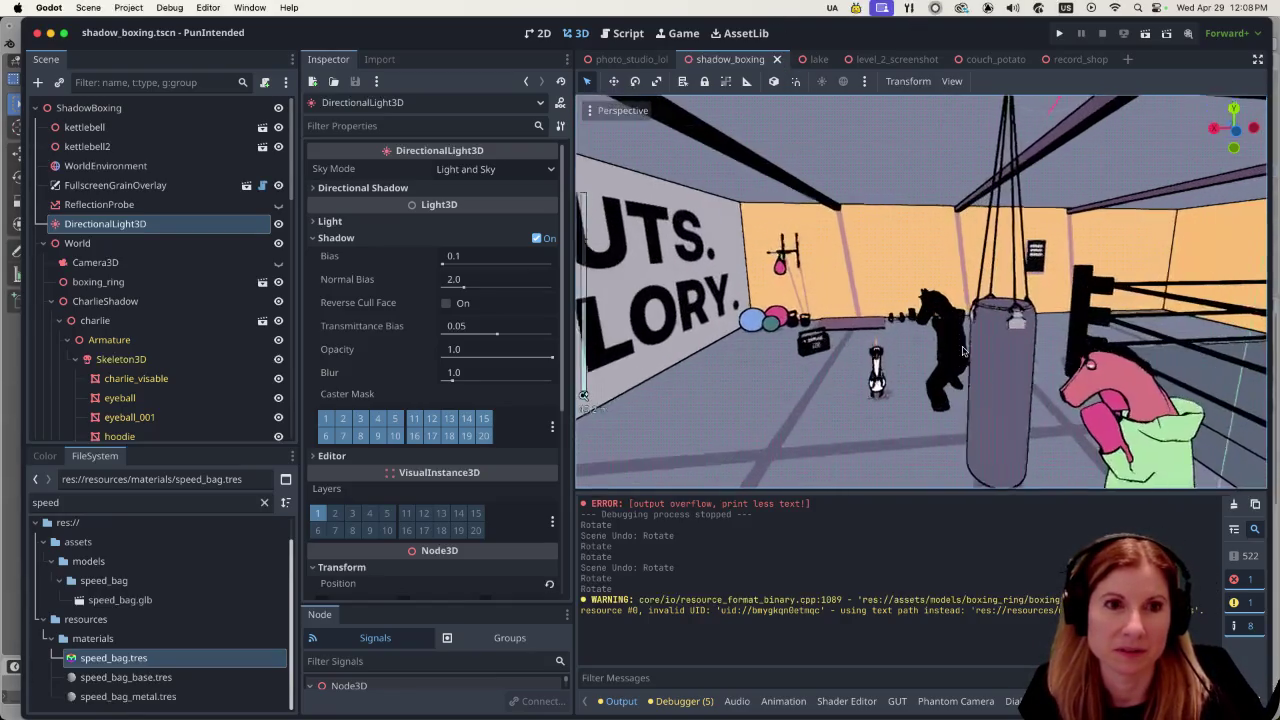
{"action": "key", "text": "ctrl+s"}
{"action": "scroll", "coordinate": [926, 346], "scroll_direction": "up", "scroll_amount": 3}
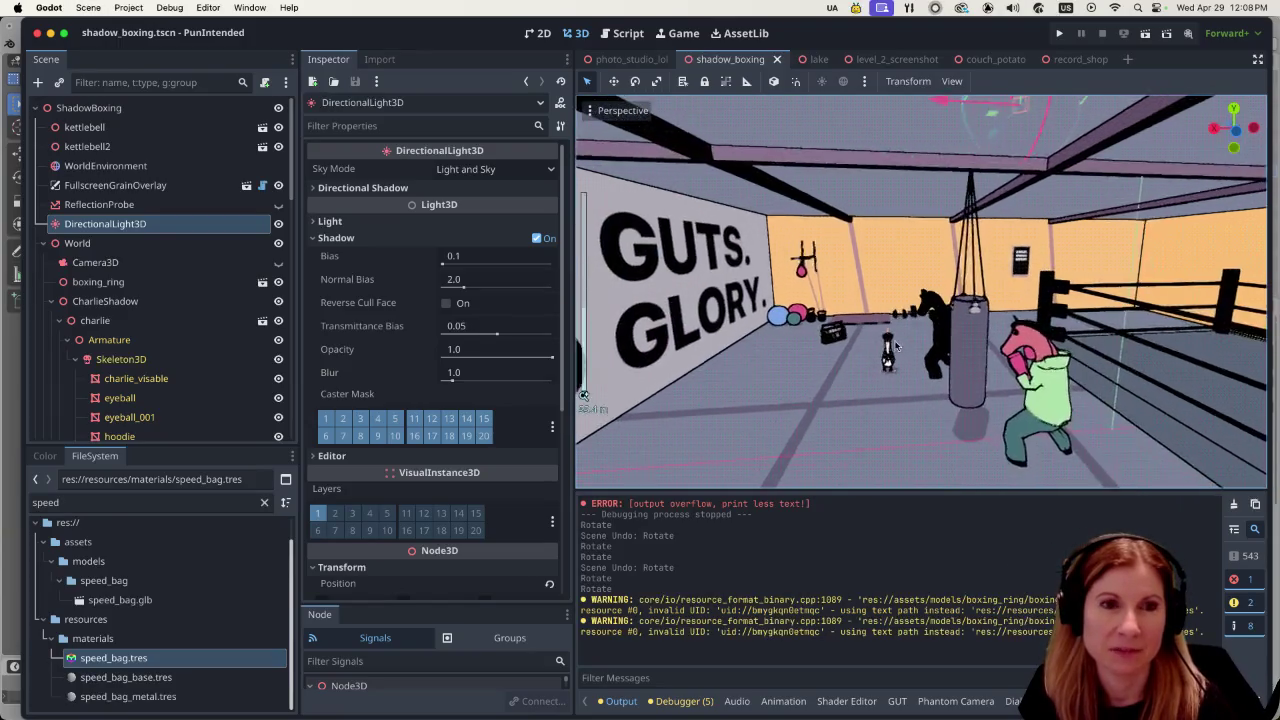
{"action": "scroll", "coordinate": [882, 340], "scroll_direction": "down", "scroll_amount": 2}
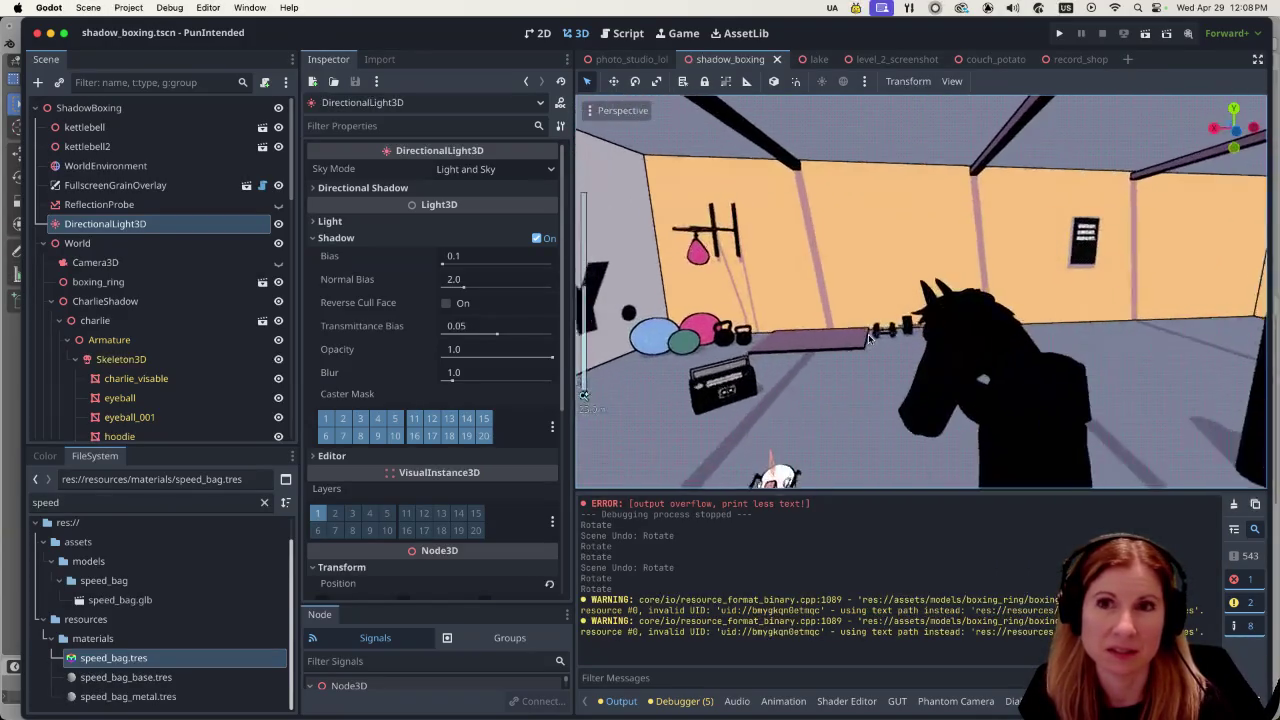
{"action": "scroll", "coordinate": [864, 332], "scroll_direction": "down", "scroll_amount": 3}
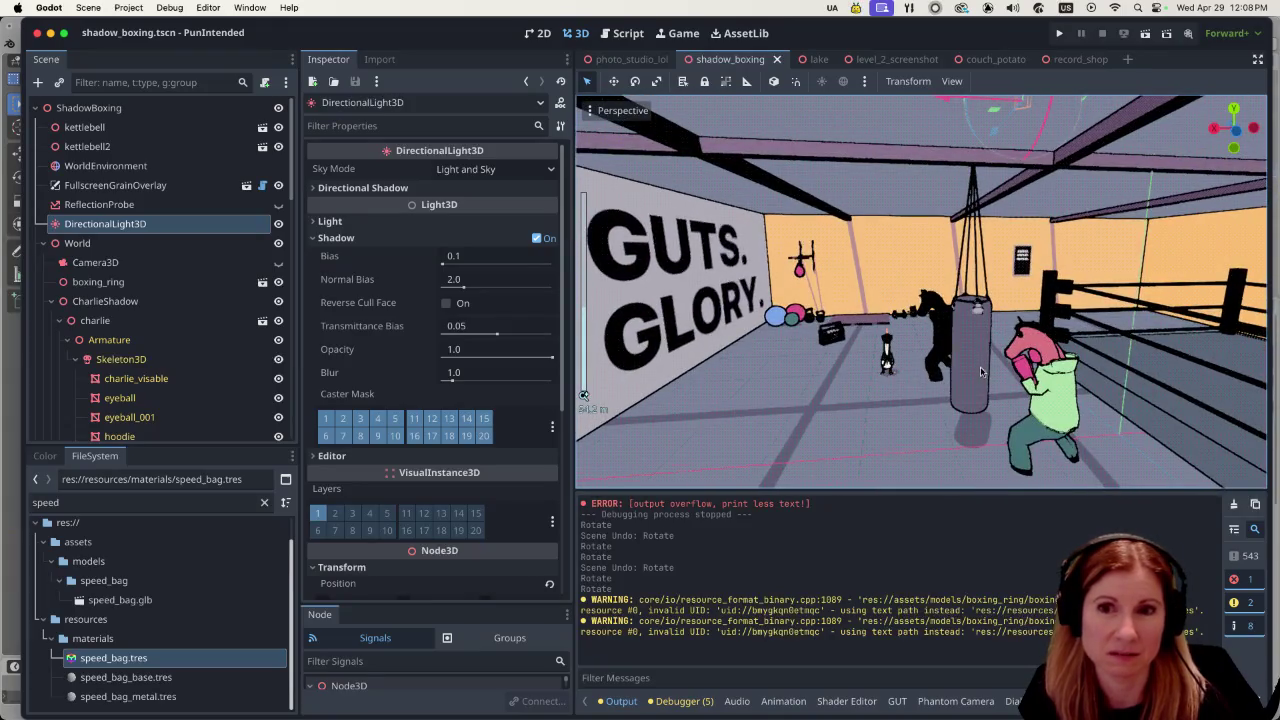
{"action": "scroll", "coordinate": [970, 370], "scroll_direction": "up", "scroll_amount": 3}
{"action": "scroll", "coordinate": [940, 345], "scroll_direction": "down", "scroll_amount": 2}
{"action": "scroll", "coordinate": [937, 342], "scroll_direction": "up", "scroll_amount": 5}
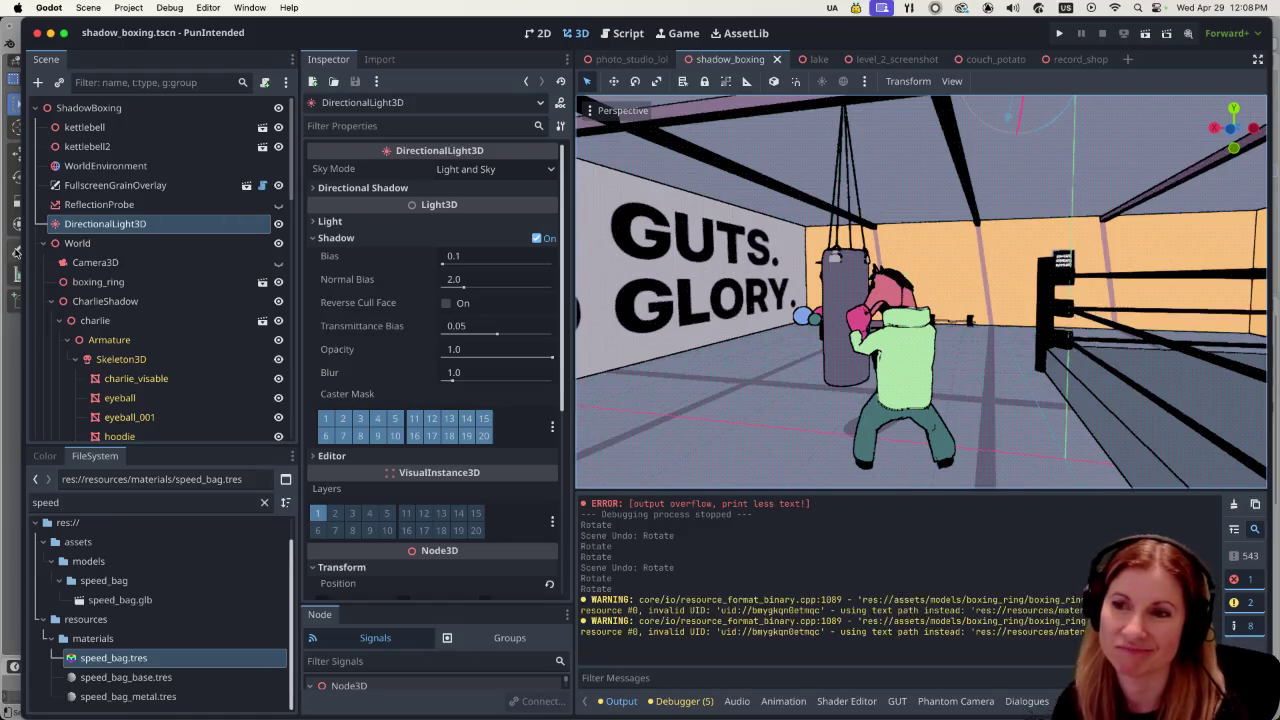
{"action": "scroll", "coordinate": [873, 305], "scroll_direction": "down", "scroll_amount": 2}
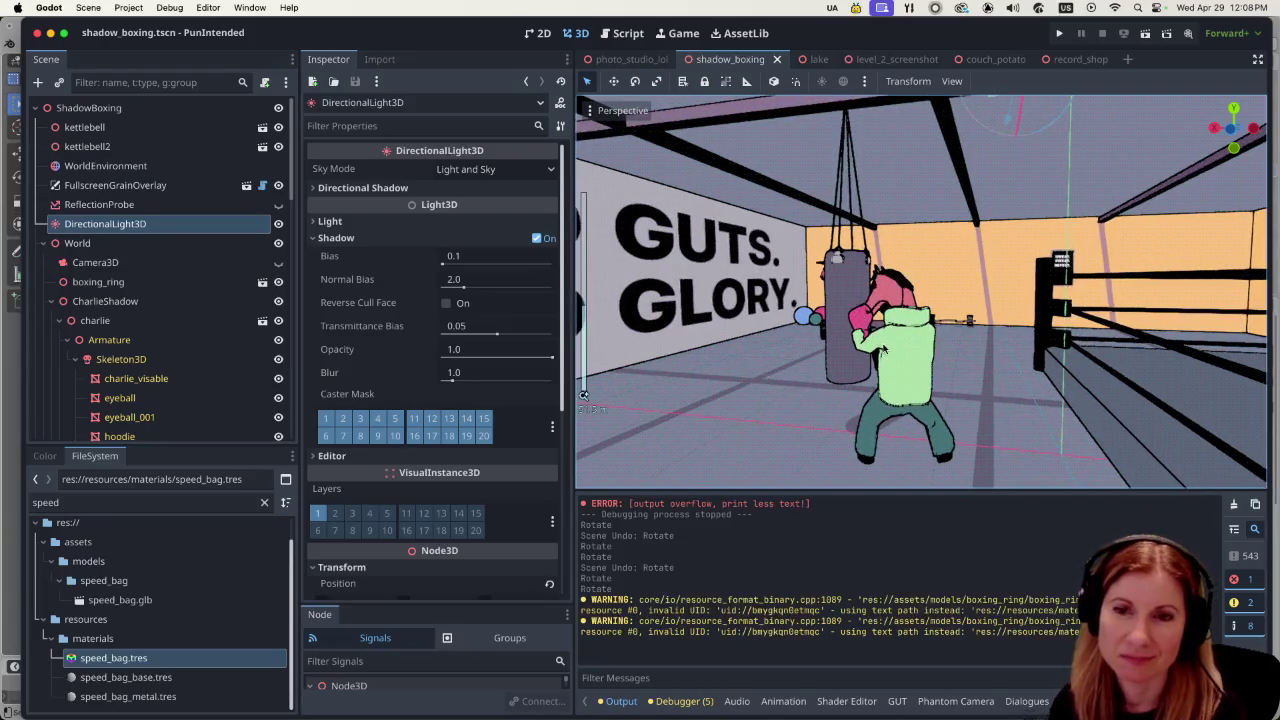
{"action": "scroll", "coordinate": [883, 350], "scroll_direction": "up", "scroll_amount": 3}
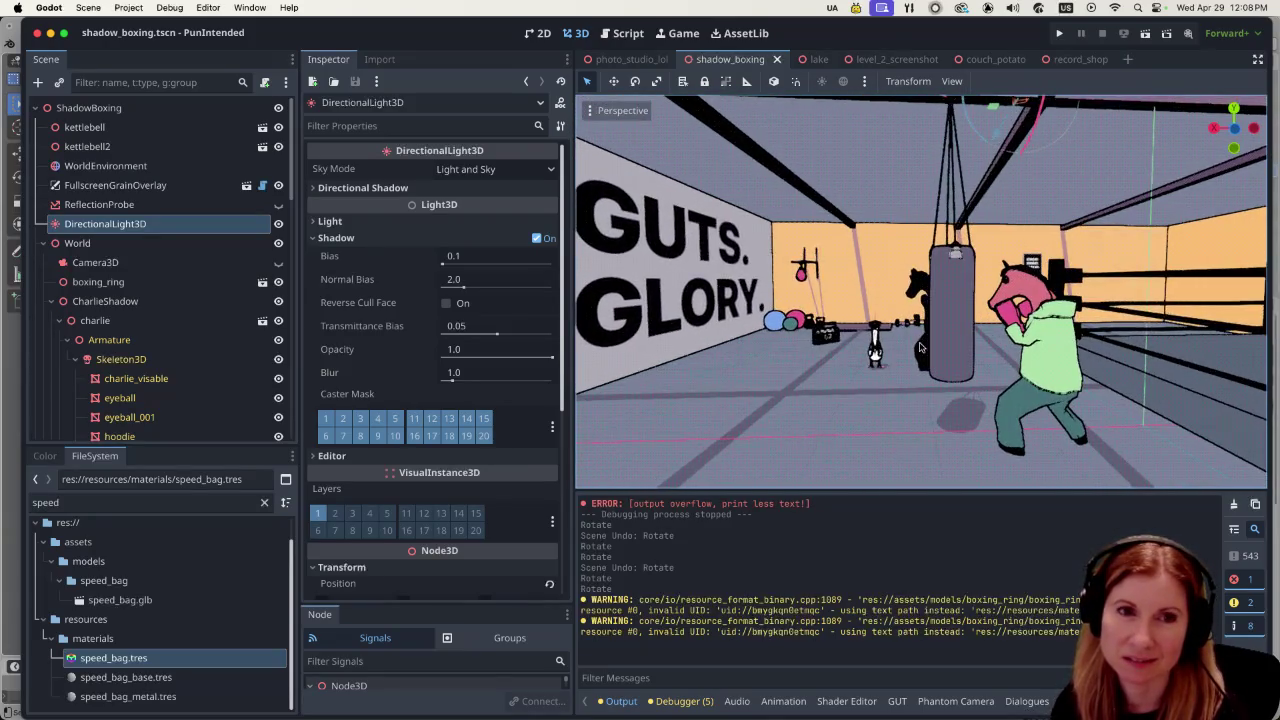
{"action": "scroll", "coordinate": [925, 352], "scroll_direction": "up", "scroll_amount": 3}
{"action": "scroll", "coordinate": [943, 355], "scroll_direction": "down", "scroll_amount": 3}
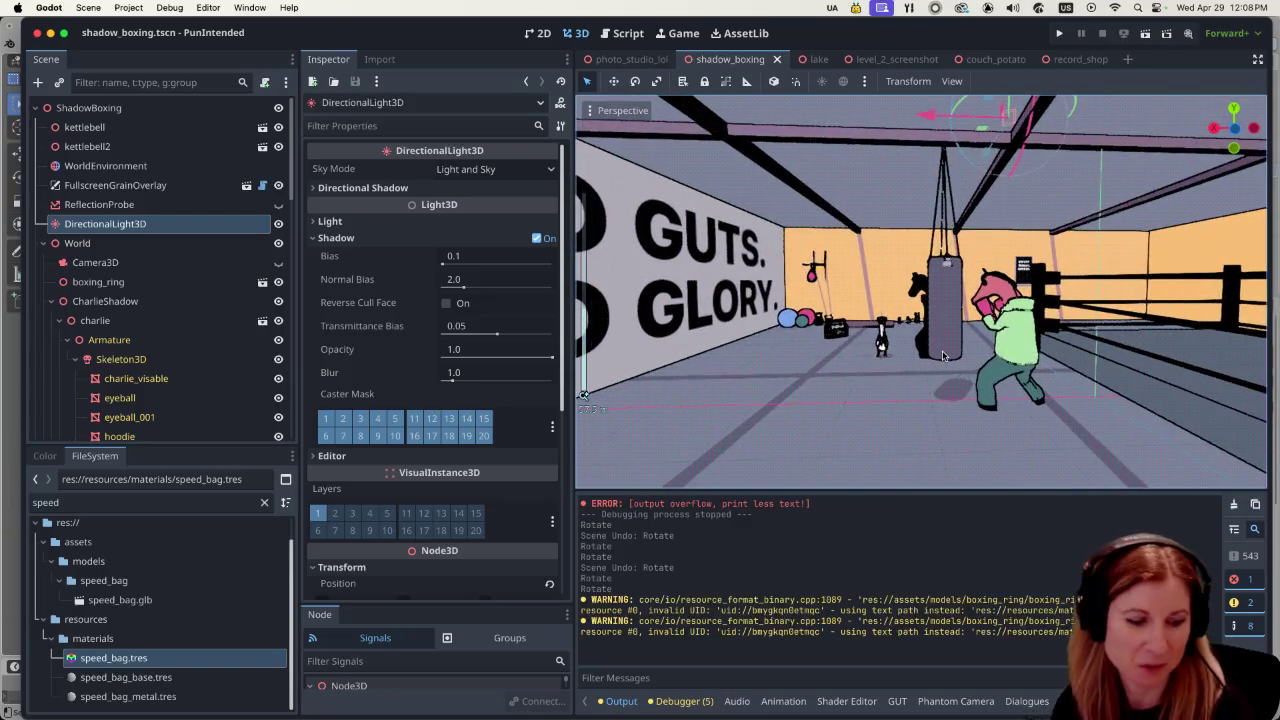
{"action": "scroll", "coordinate": [935, 345], "scroll_direction": "up", "scroll_amount": 5}
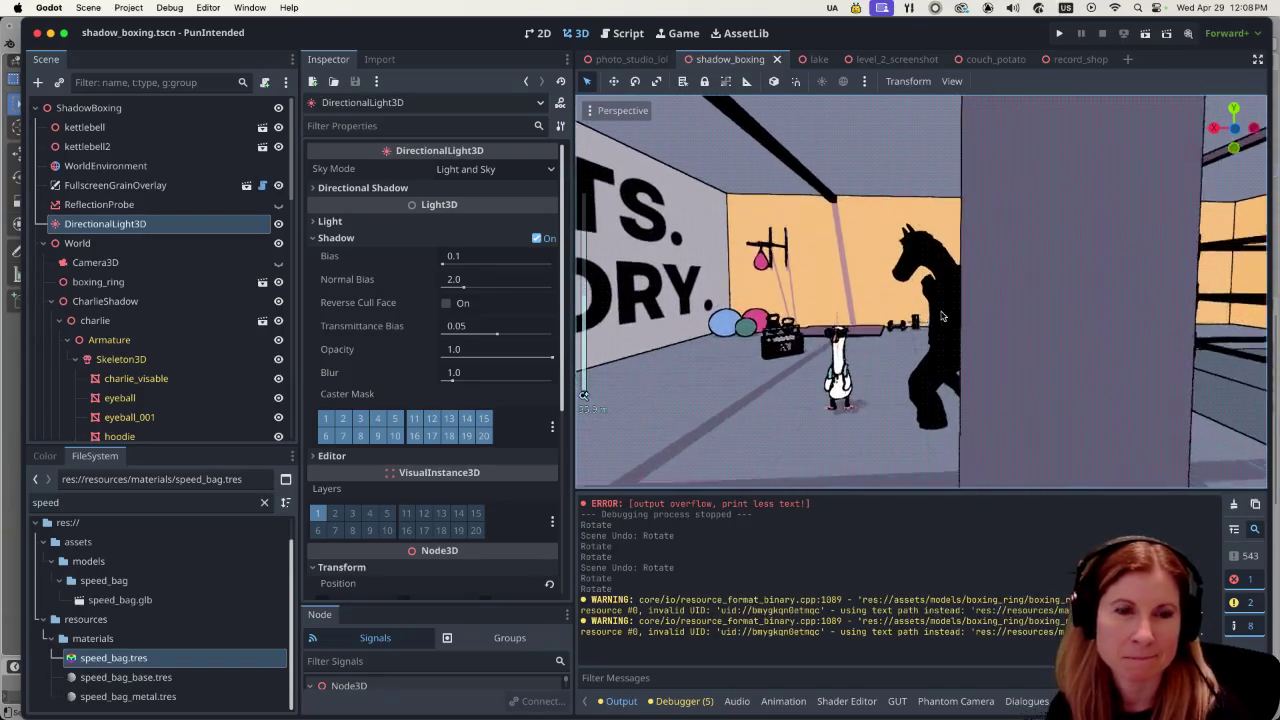
{"action": "scroll", "coordinate": [932, 310], "scroll_direction": "down", "scroll_amount": 3}
{"action": "scroll", "coordinate": [928, 282], "scroll_direction": "down", "scroll_amount": 3}
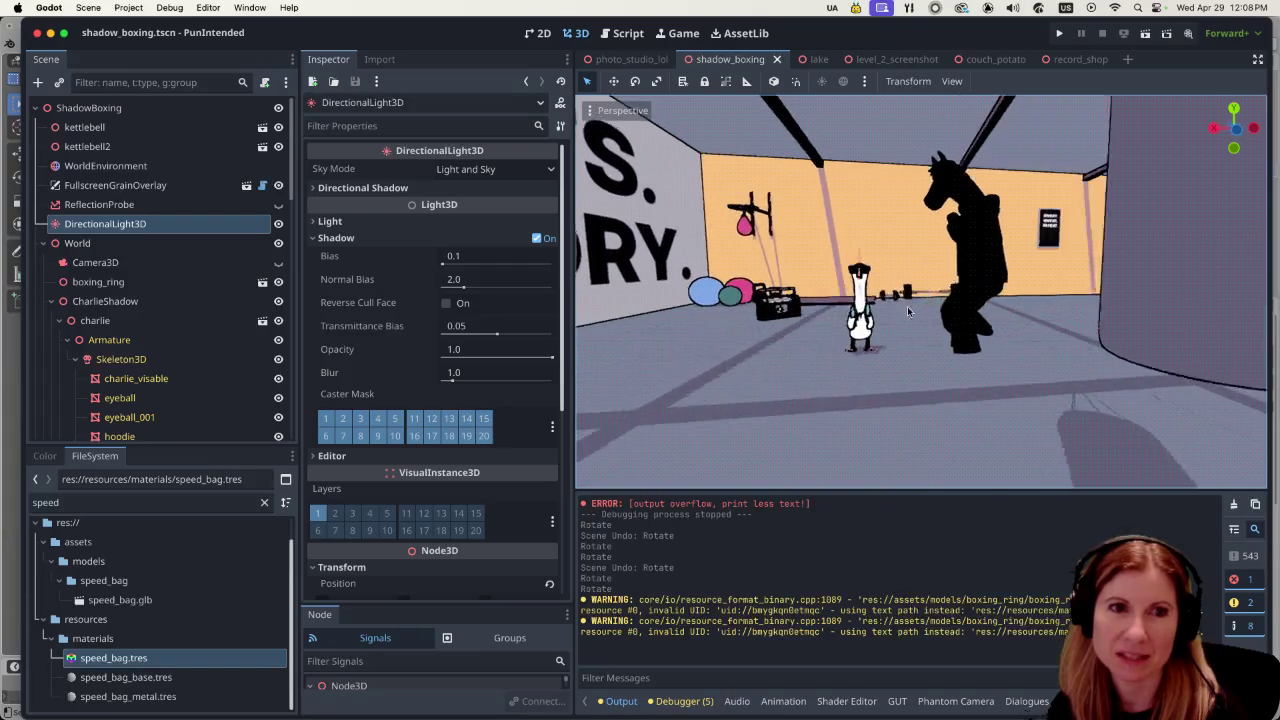
{"action": "scroll", "coordinate": [922, 287], "scroll_direction": "up", "scroll_amount": 3}
{"action": "scroll", "coordinate": [915, 292], "scroll_direction": "down", "scroll_amount": 4}
{"action": "scroll", "coordinate": [918, 290], "scroll_direction": "down", "scroll_amount": 4}
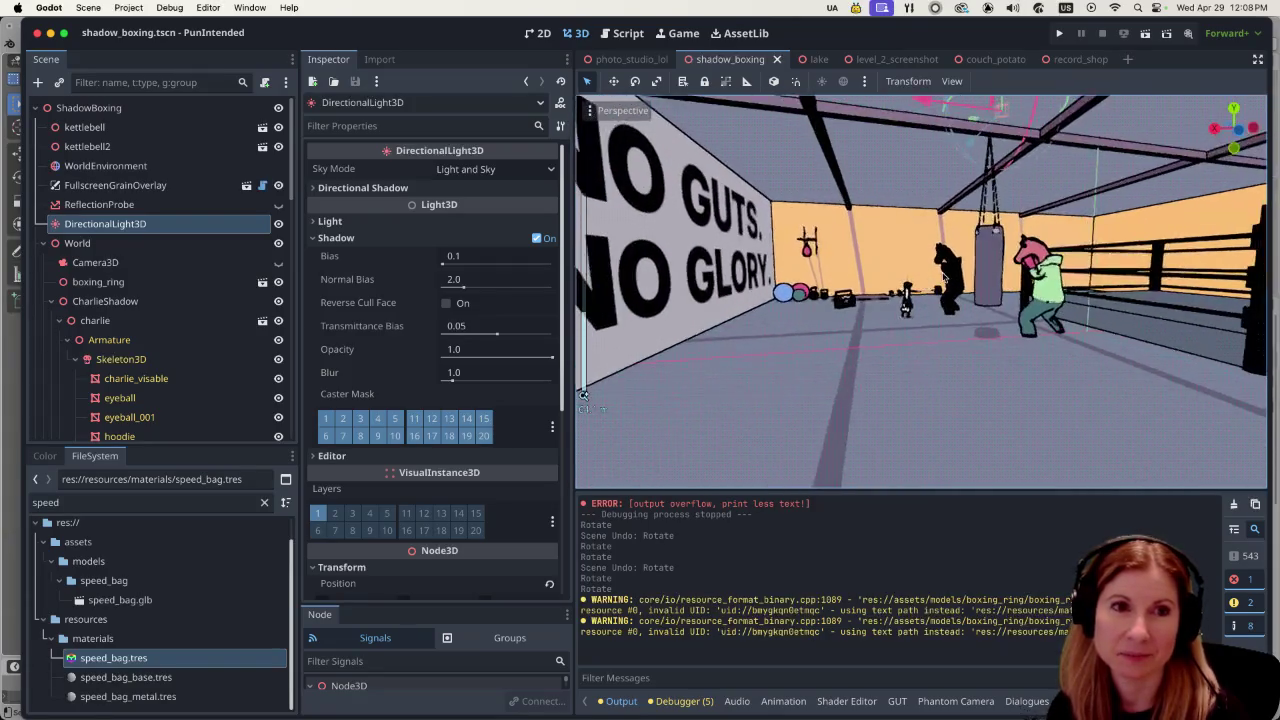
{"action": "scroll", "coordinate": [956, 281], "scroll_direction": "up", "scroll_amount": 5}
{"action": "scroll", "coordinate": [985, 268], "scroll_direction": "up", "scroll_amount": 1}
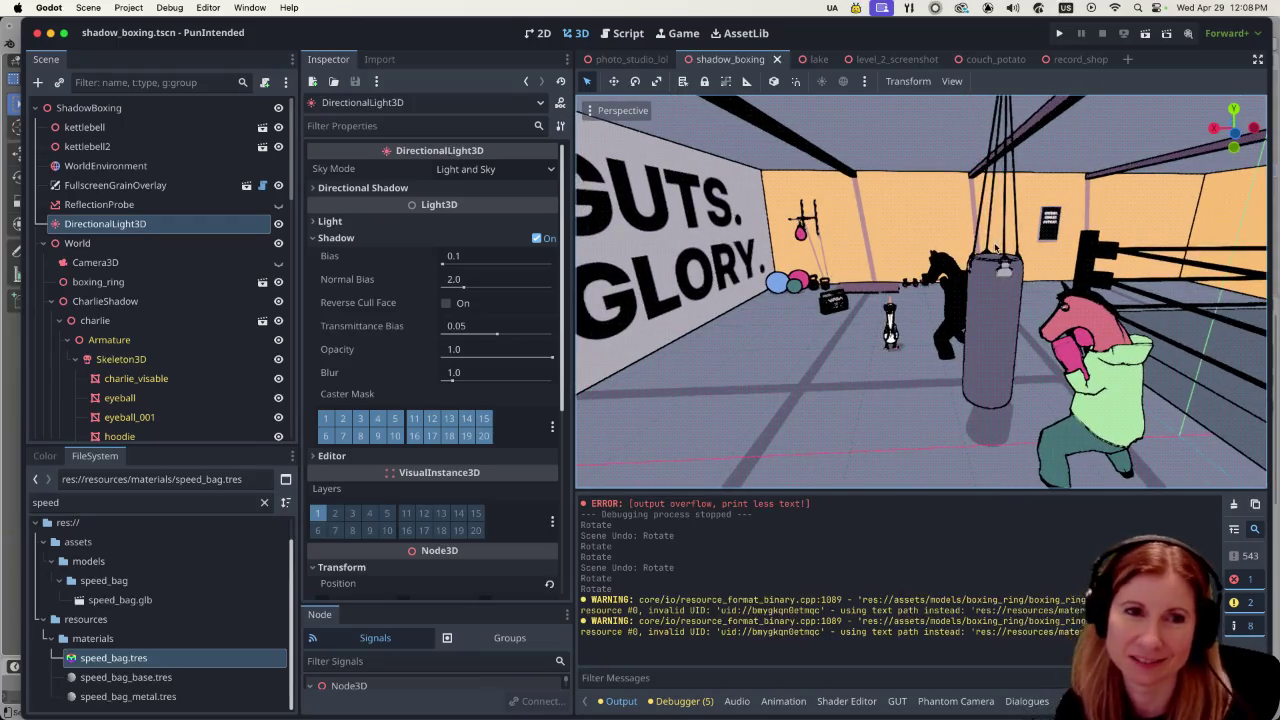
{"action": "scroll", "coordinate": [1064, 270], "scroll_direction": "right", "scroll_amount": 10}
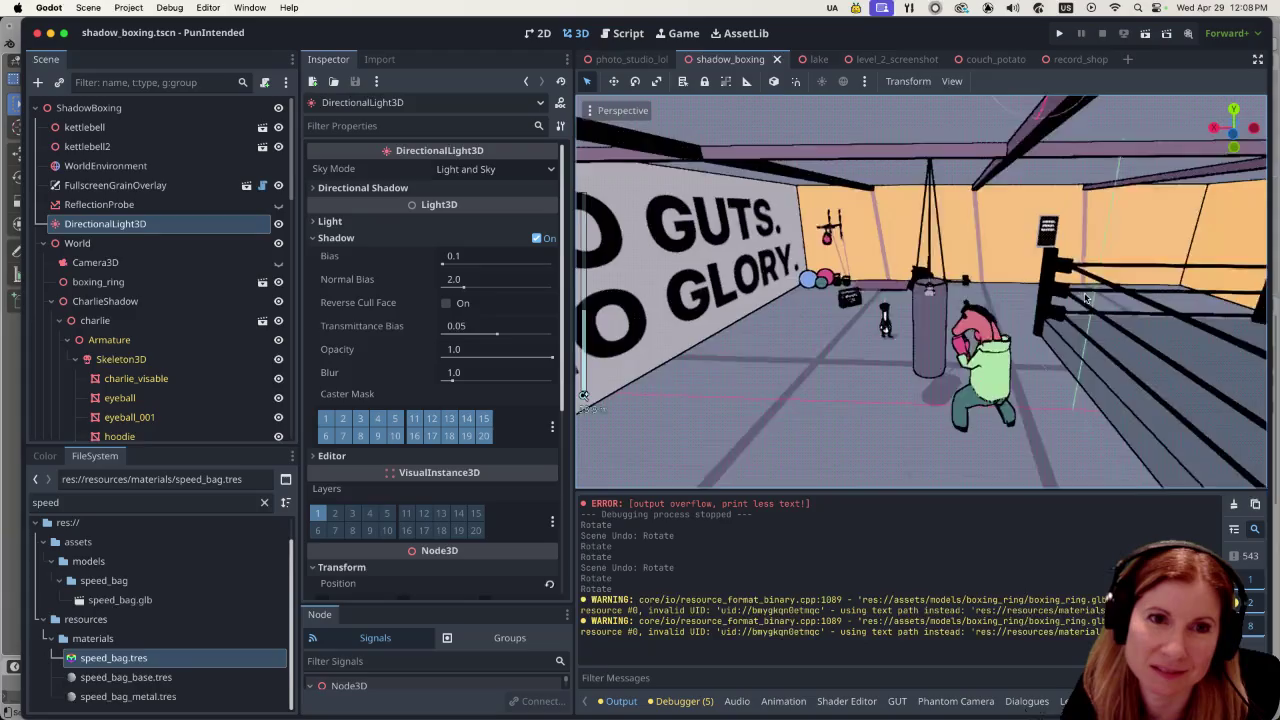
{"action": "scroll", "coordinate": [965, 292], "scroll_direction": "right", "scroll_amount": 10}
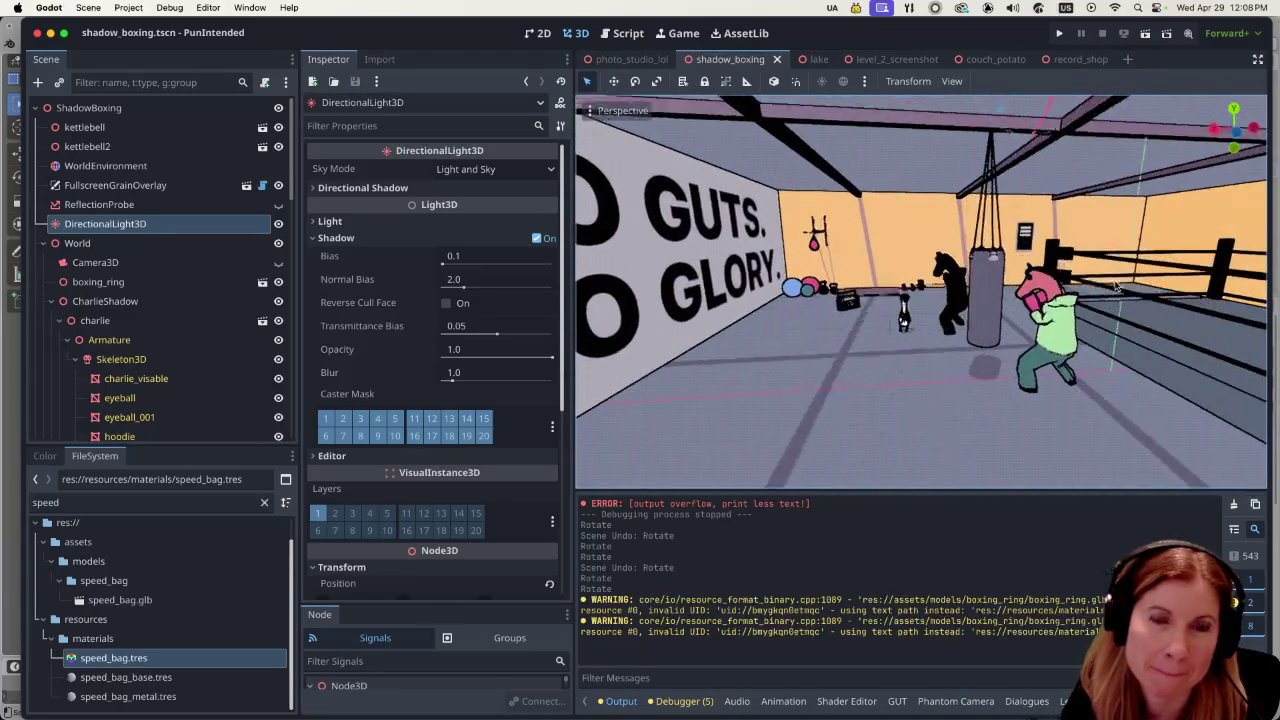
{"action": "scroll", "coordinate": [1148, 305], "scroll_direction": "right", "scroll_amount": 10}
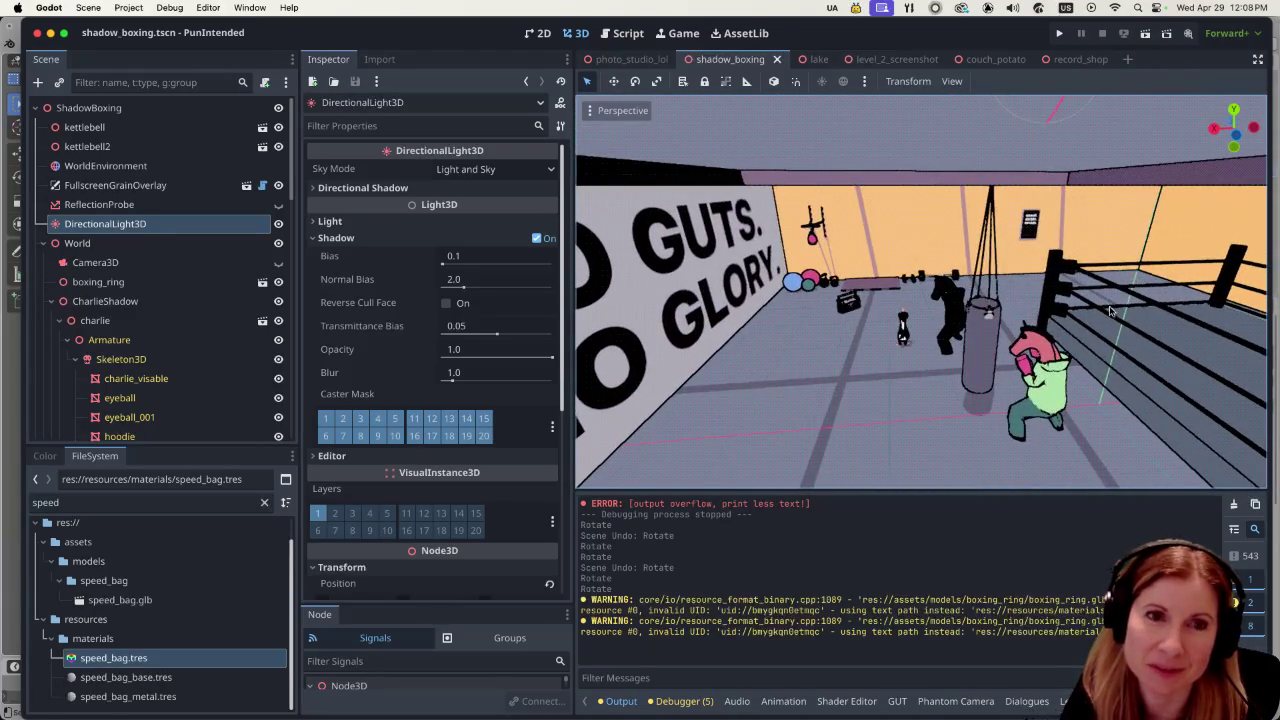
{"action": "scroll", "coordinate": [1152, 340], "scroll_direction": "right", "scroll_amount": 10}
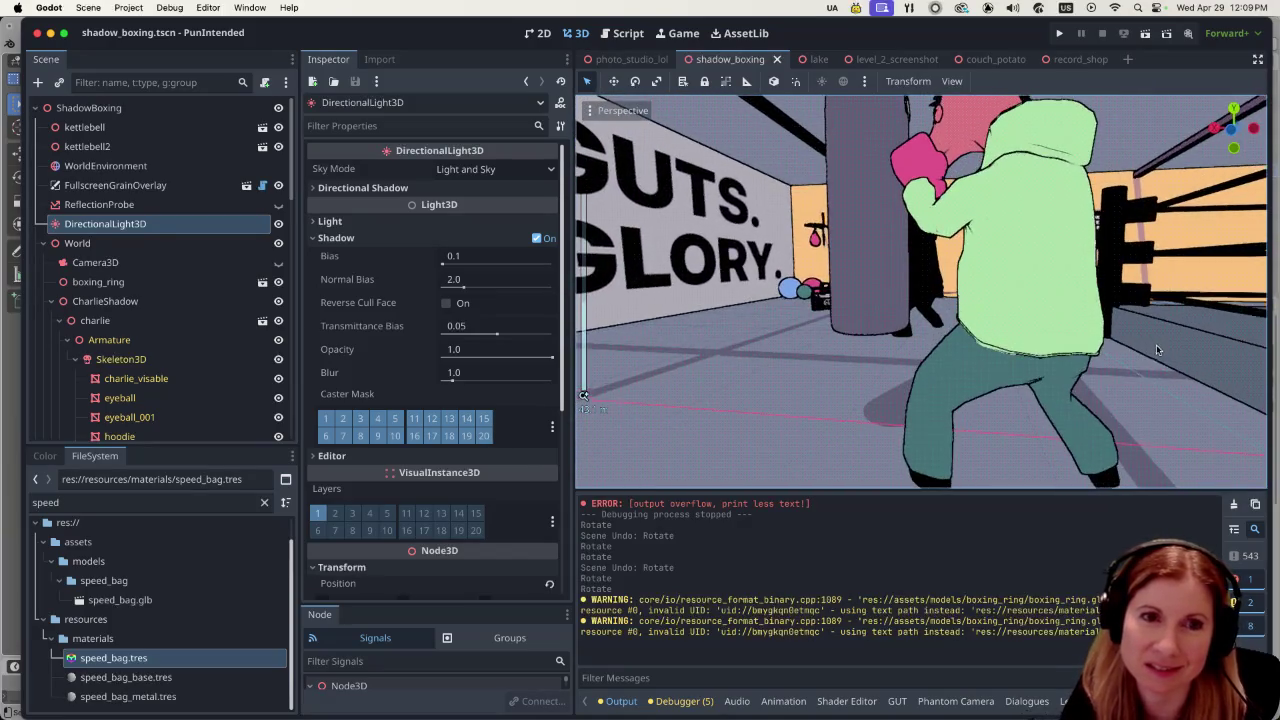
{"action": "scroll", "coordinate": [1150, 286], "scroll_direction": "down", "scroll_amount": 5}
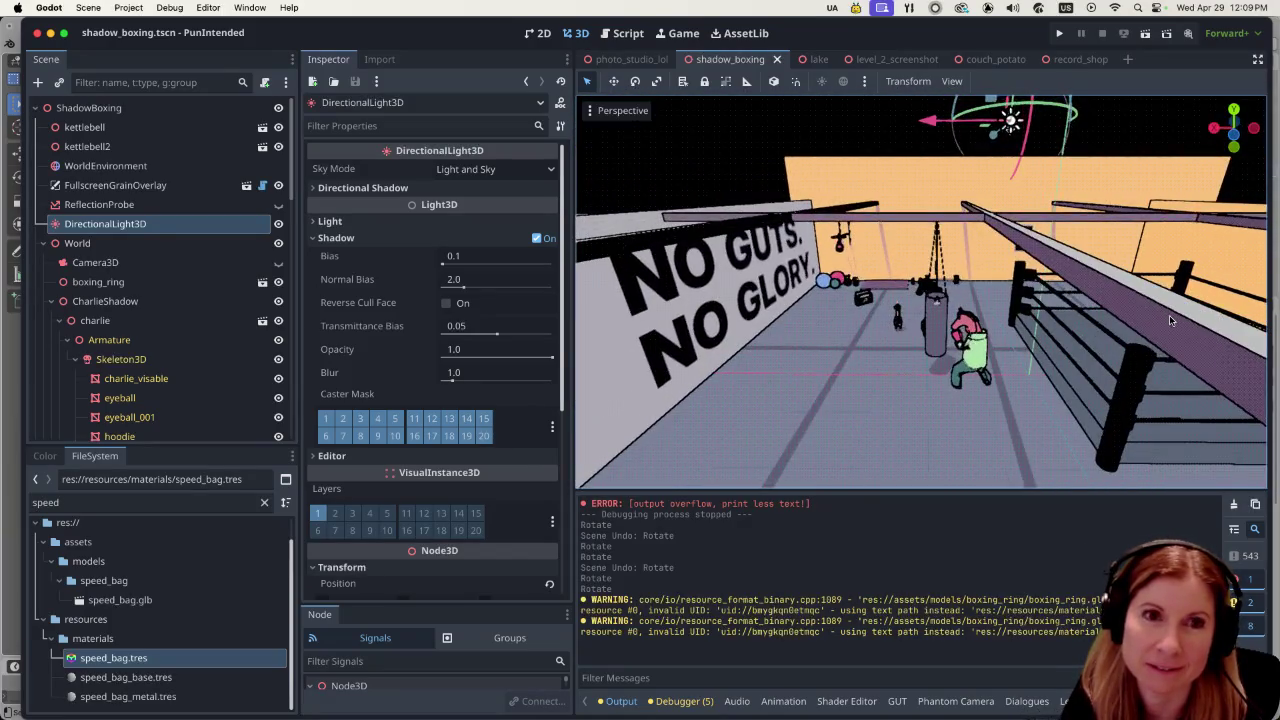
{"action": "scroll", "coordinate": [1070, 338], "scroll_direction": "up", "scroll_amount": 10}
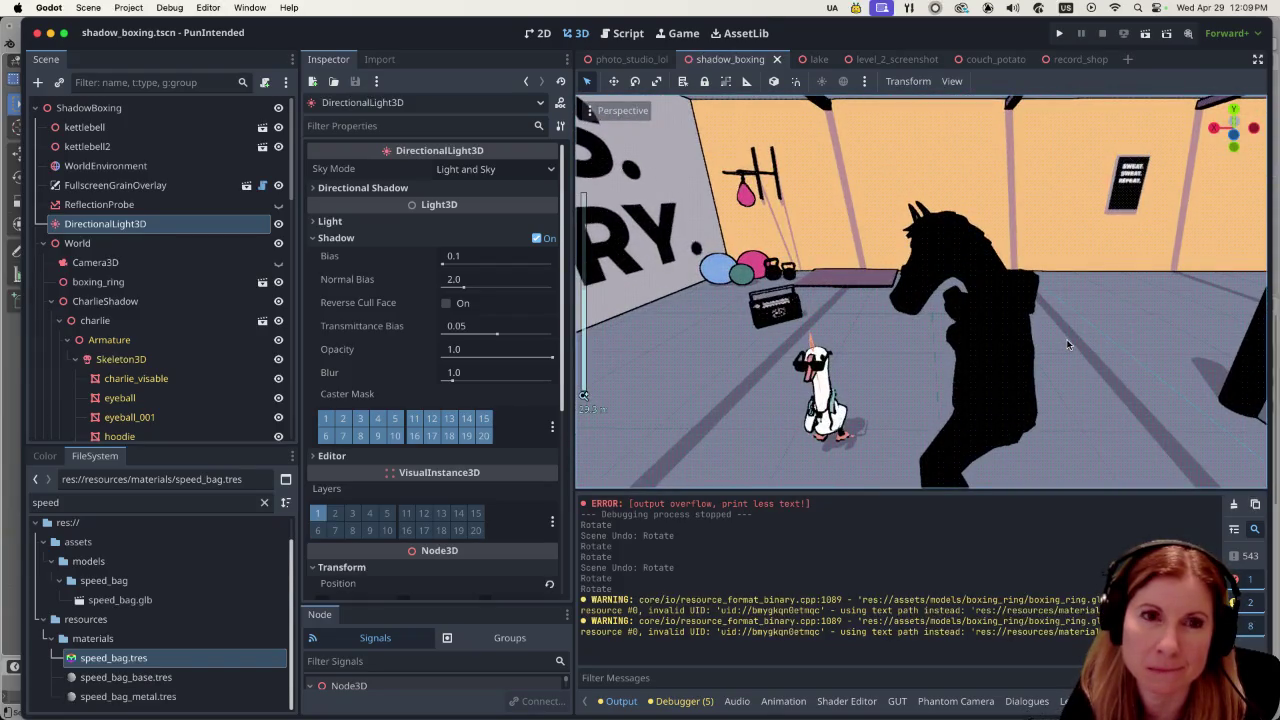
{"action": "scroll", "coordinate": [1066, 339], "scroll_direction": "up", "scroll_amount": 5}
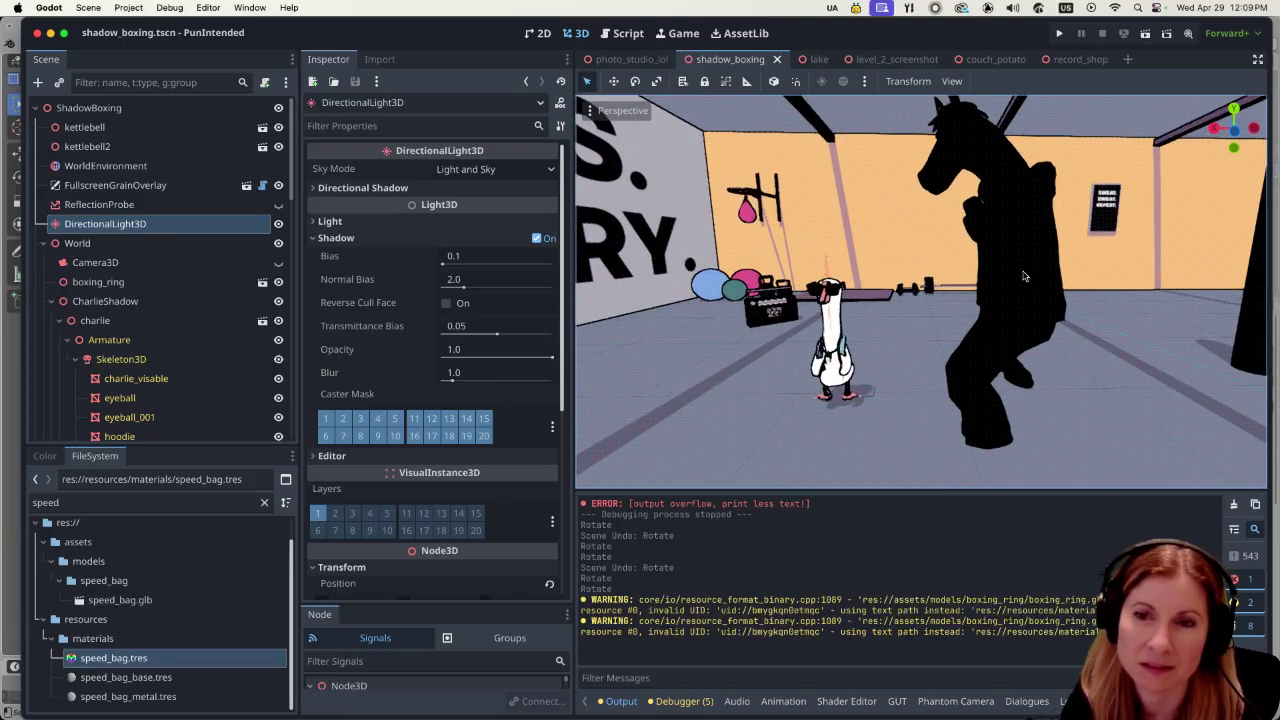
{"action": "scroll", "coordinate": [1043, 296], "scroll_direction": "down", "scroll_amount": 10}
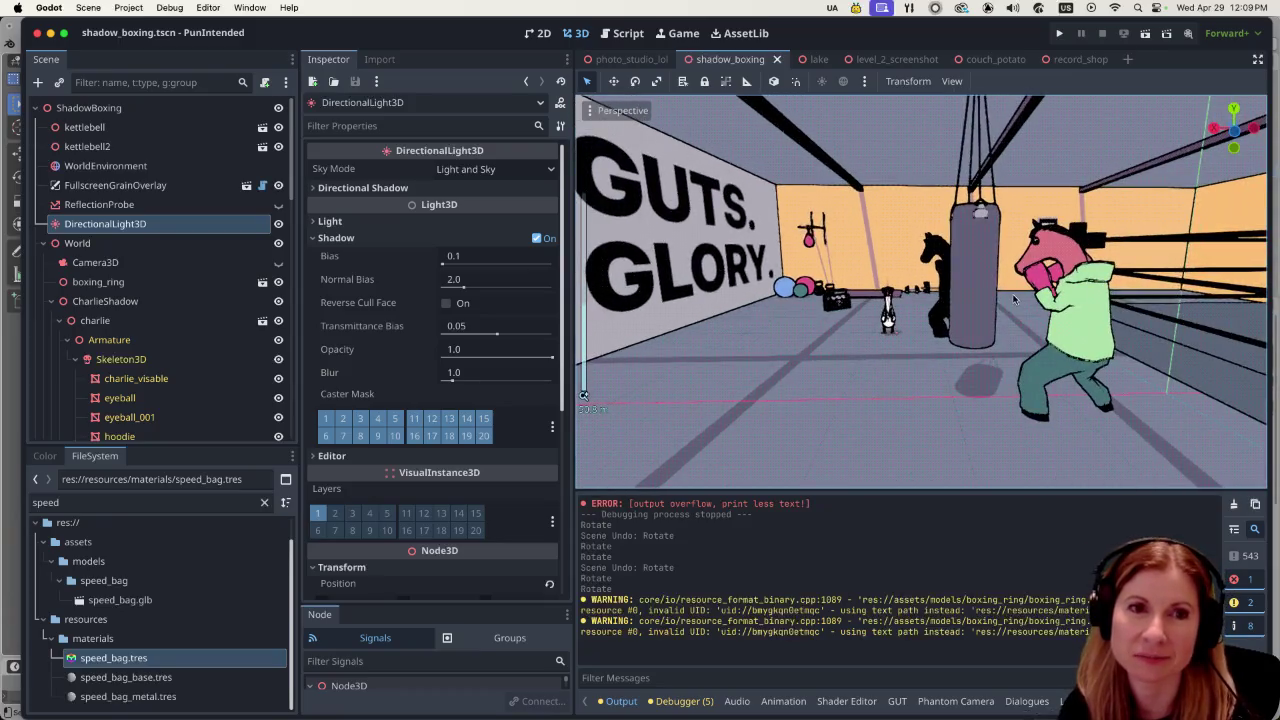
{"action": "scroll", "coordinate": [988, 307], "scroll_direction": "up", "scroll_amount": 10}
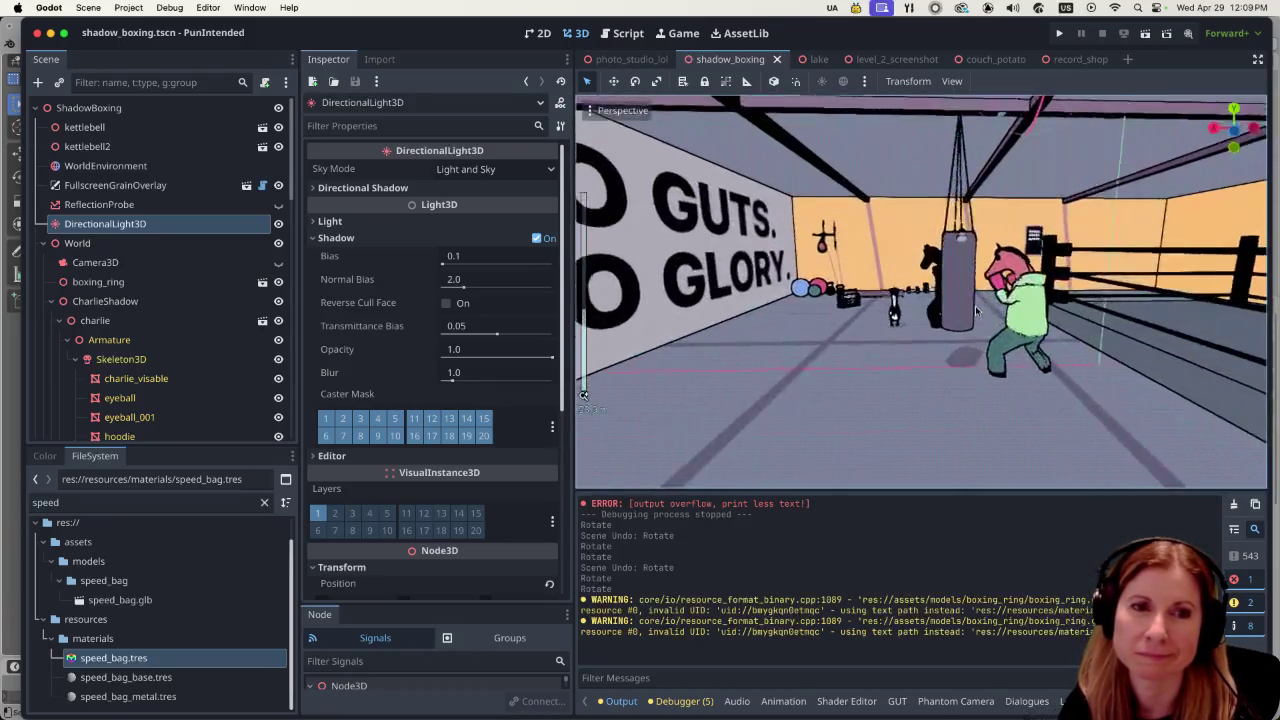
{"action": "scroll", "coordinate": [972, 303], "scroll_direction": "up", "scroll_amount": 3}
{"action": "scroll", "coordinate": [972, 303], "scroll_direction": "down", "scroll_amount": 3}
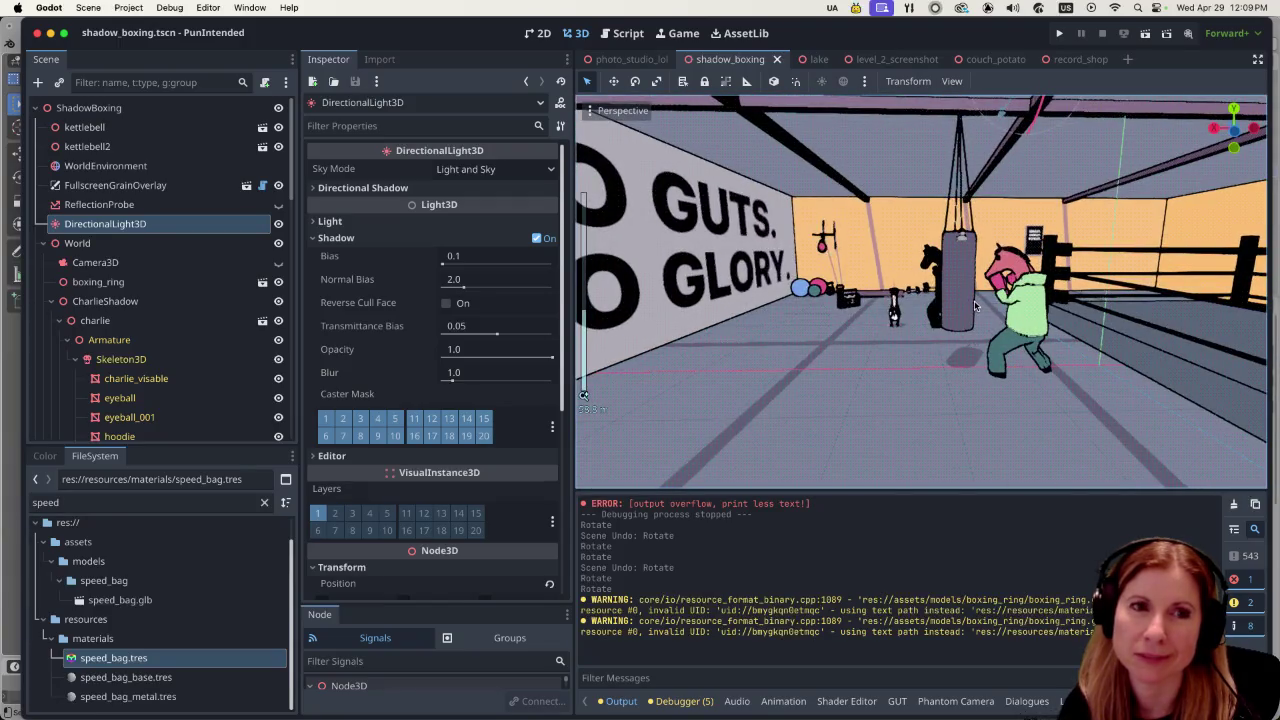
{"action": "scroll", "coordinate": [974, 305], "scroll_direction": "down", "scroll_amount": 2}
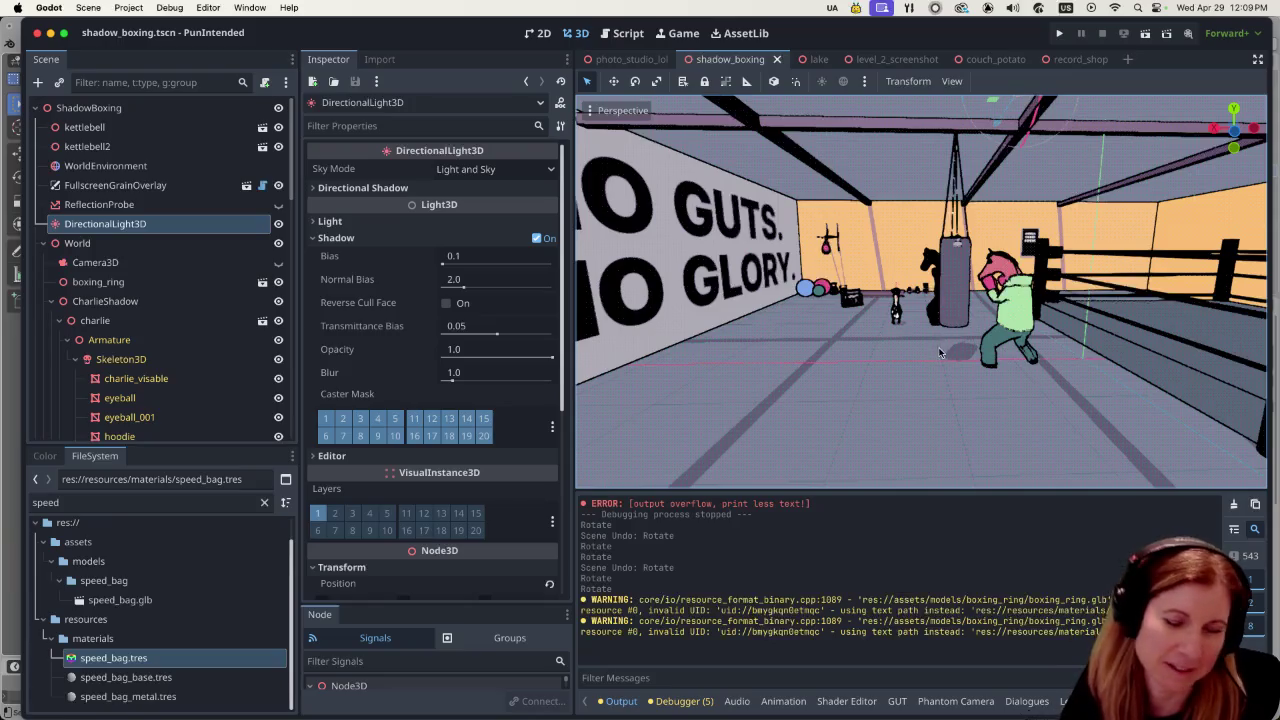
{"action": "scroll", "coordinate": [1015, 348], "scroll_direction": "up", "scroll_amount": 10}
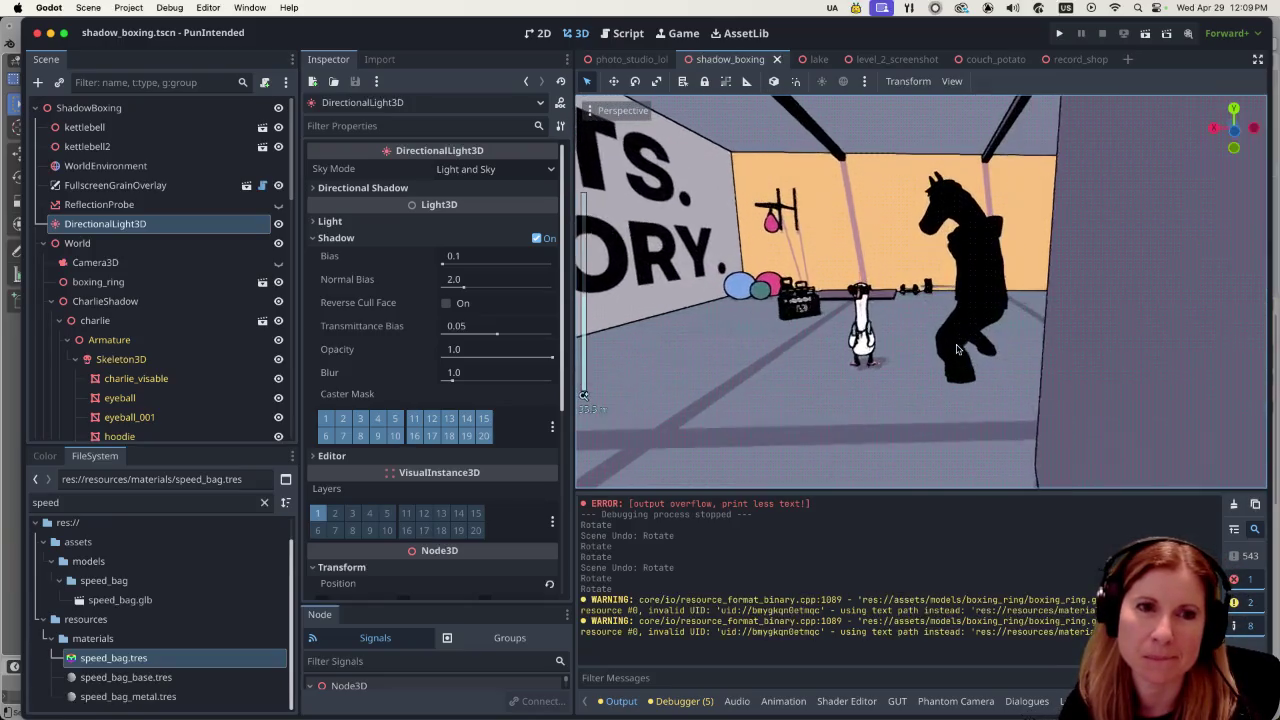
{"action": "scroll", "coordinate": [937, 349], "scroll_direction": "down", "scroll_amount": 10}
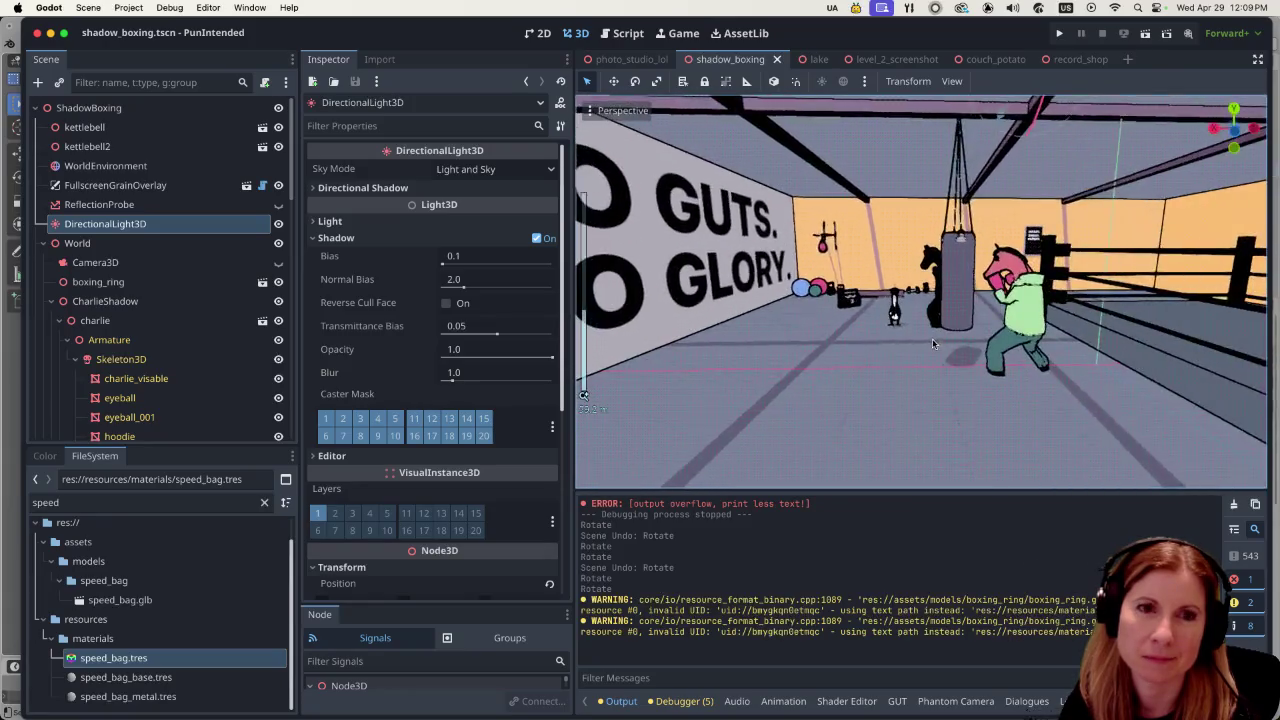
{"action": "scroll", "coordinate": [990, 345], "scroll_direction": "up", "scroll_amount": 5}
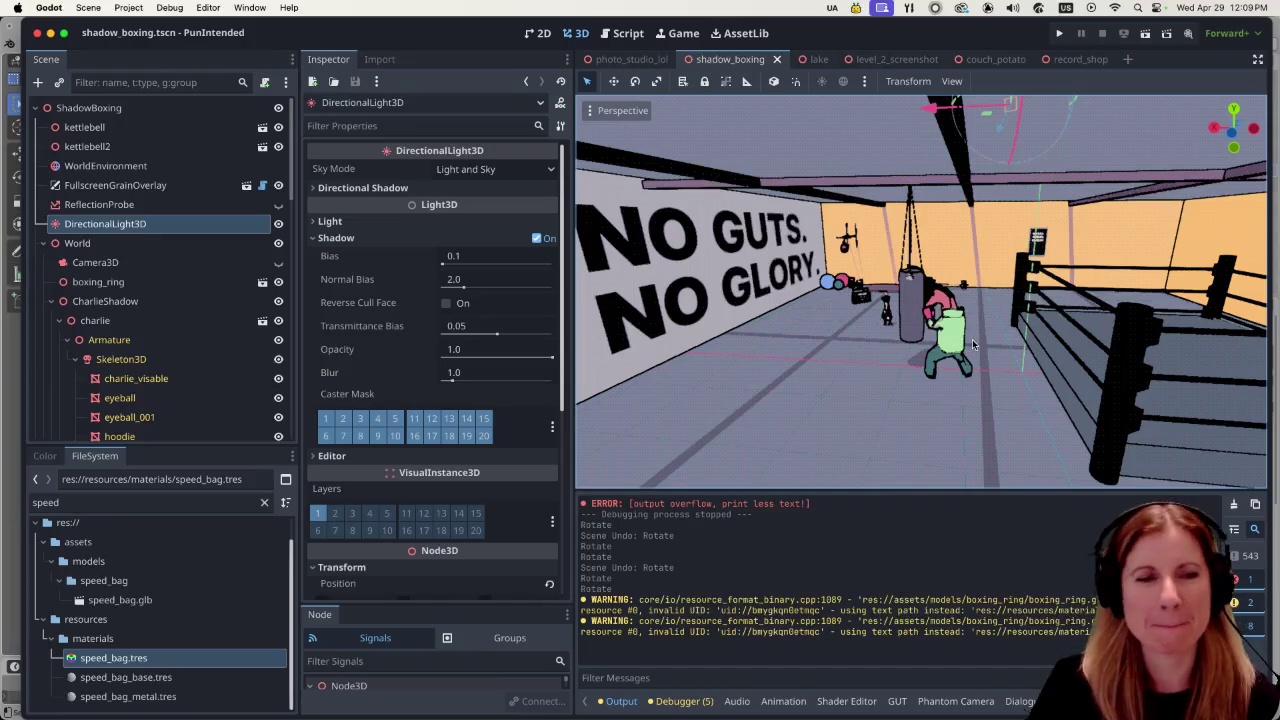
{"action": "scroll", "coordinate": [930, 325], "scroll_direction": "up", "scroll_amount": 8}
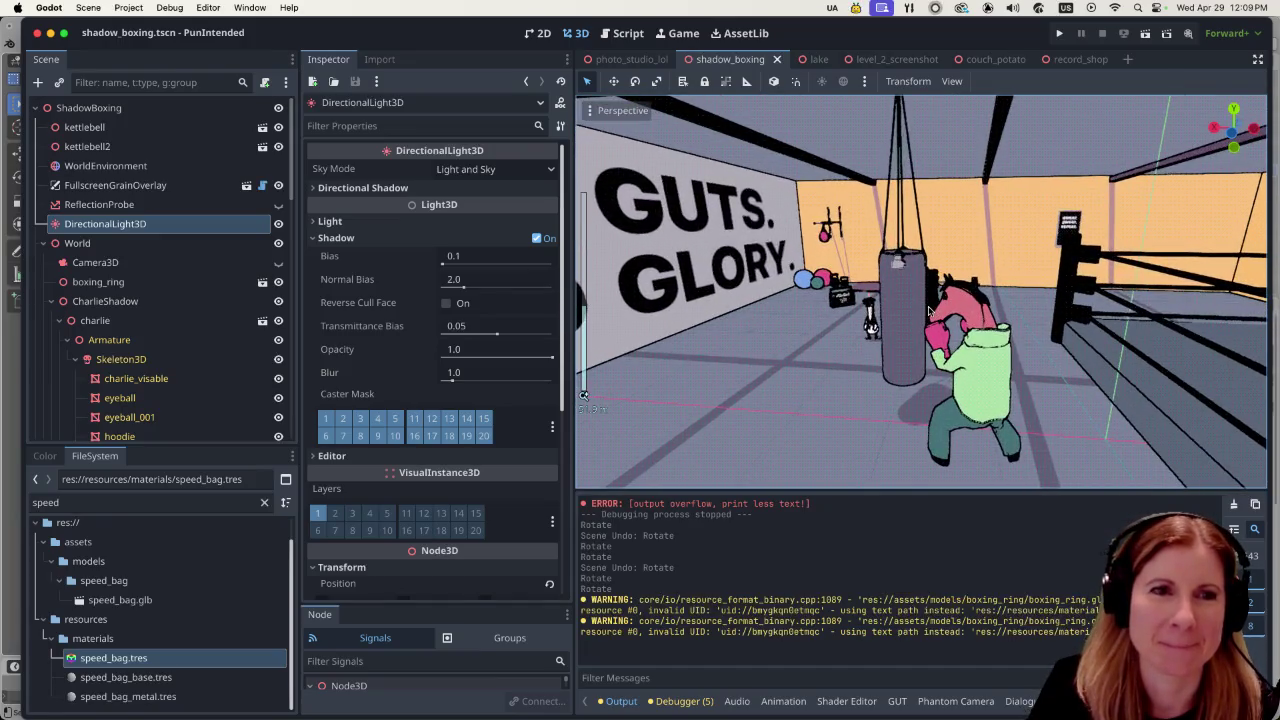
{"action": "scroll", "coordinate": [928, 313], "scroll_direction": "down", "scroll_amount": 5}
{"action": "left_click_drag", "start_coordinate": [927, 313], "coordinate": [1003, 250]}
{"action": "scroll", "coordinate": [1010, 270], "scroll_direction": "up", "scroll_amount": 5}
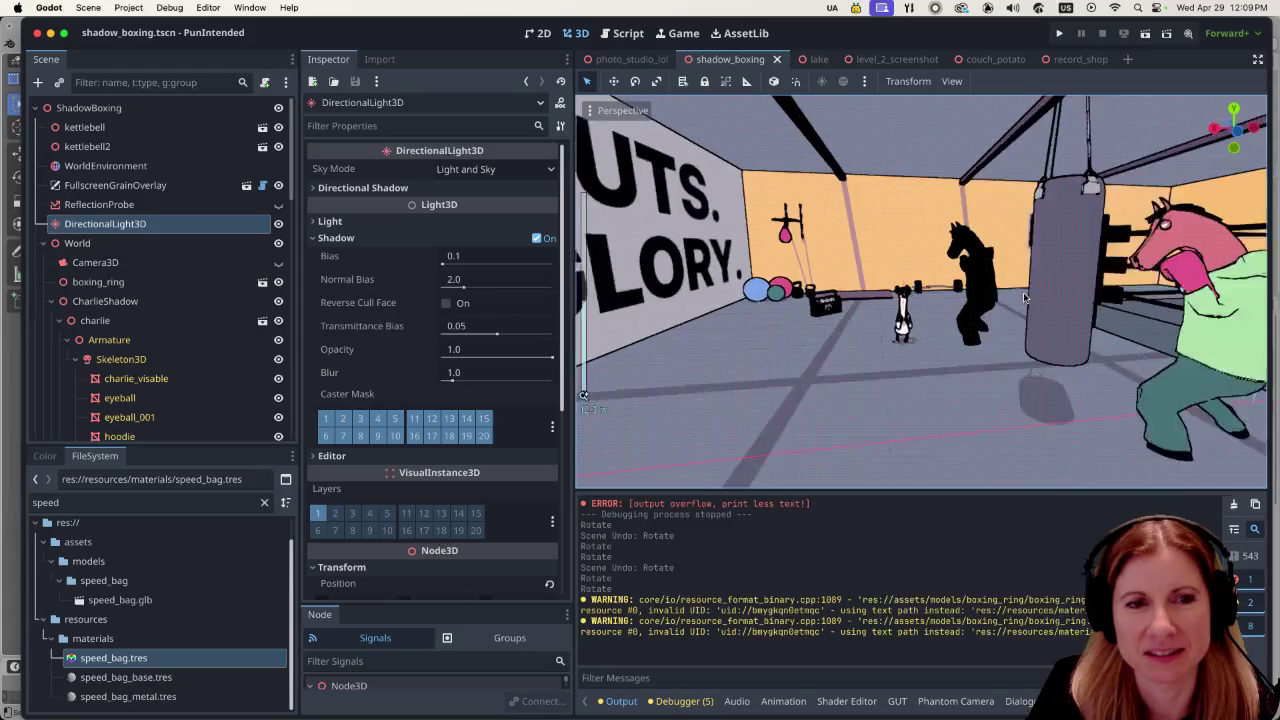
{"action": "scroll", "coordinate": [1030, 270], "scroll_direction": "down", "scroll_amount": 5}
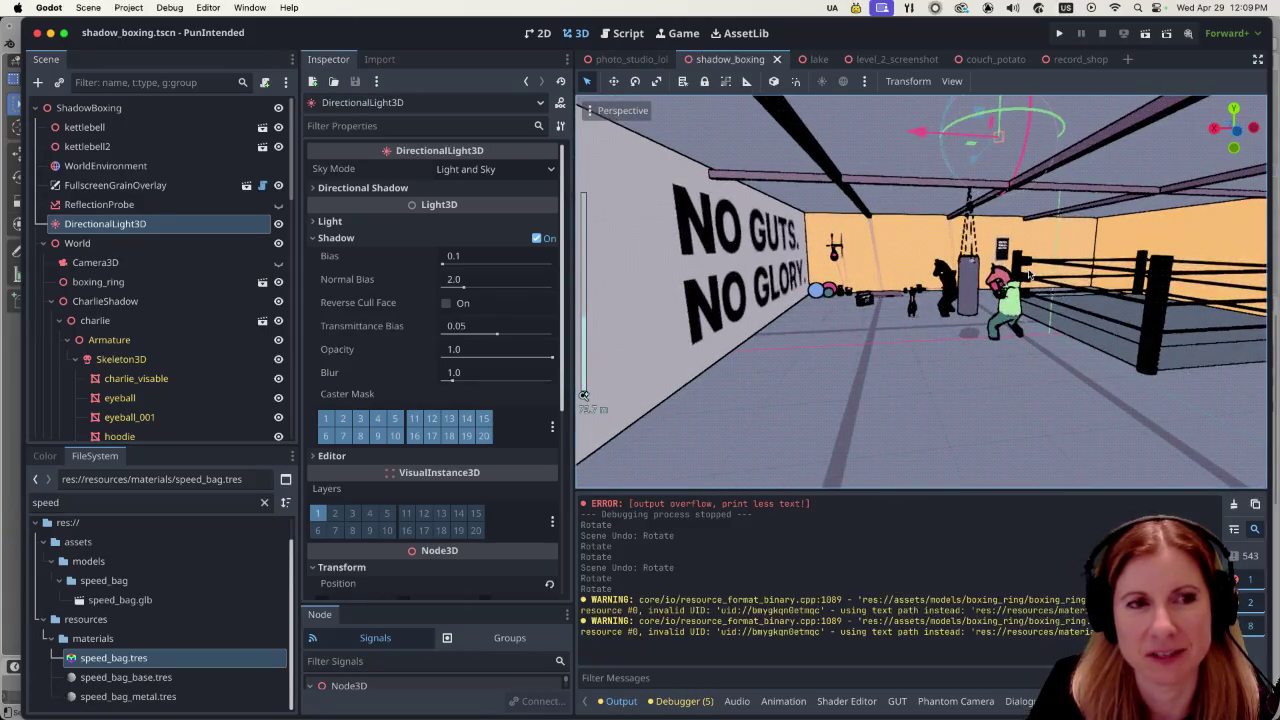
{"action": "scroll", "coordinate": [1034, 270], "scroll_direction": "up", "scroll_amount": 5}
{"action": "scroll", "coordinate": [1040, 268], "scroll_direction": "down", "scroll_amount": 3}
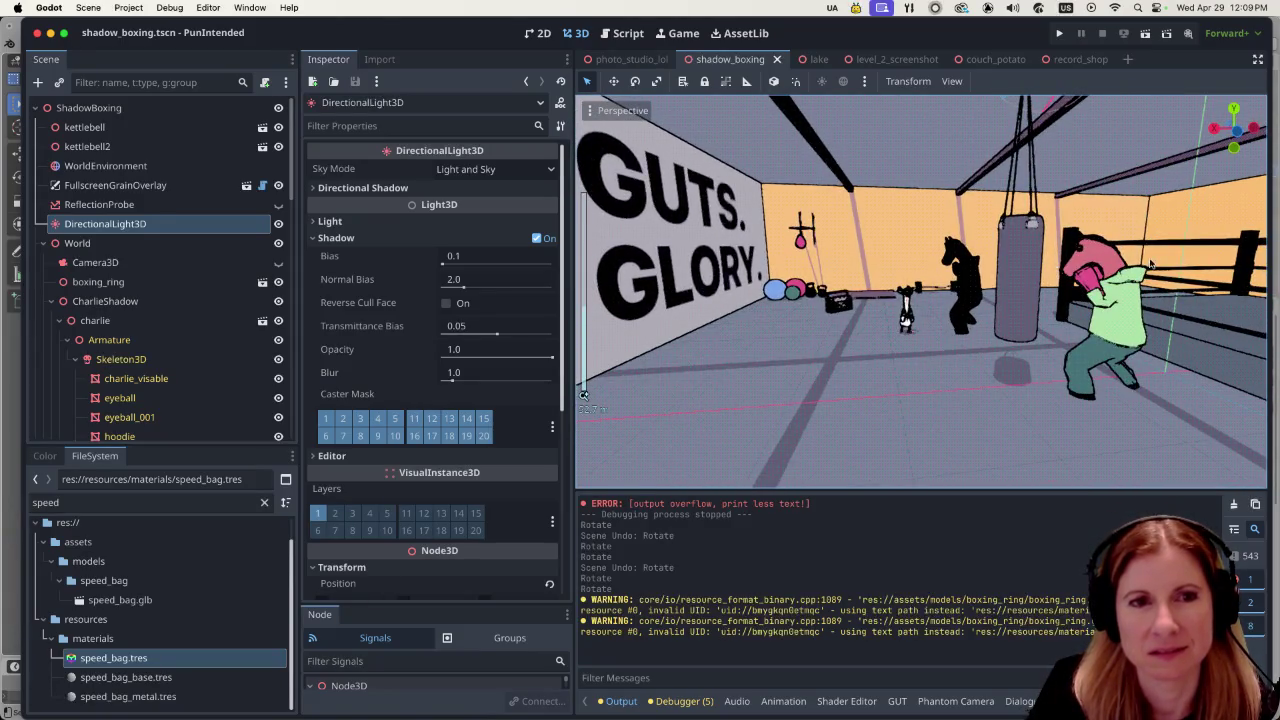
{"action": "scroll", "coordinate": [1150, 263], "scroll_direction": "up", "scroll_amount": 3}
{"action": "scroll", "coordinate": [1095, 291], "scroll_direction": "up", "scroll_amount": 3}
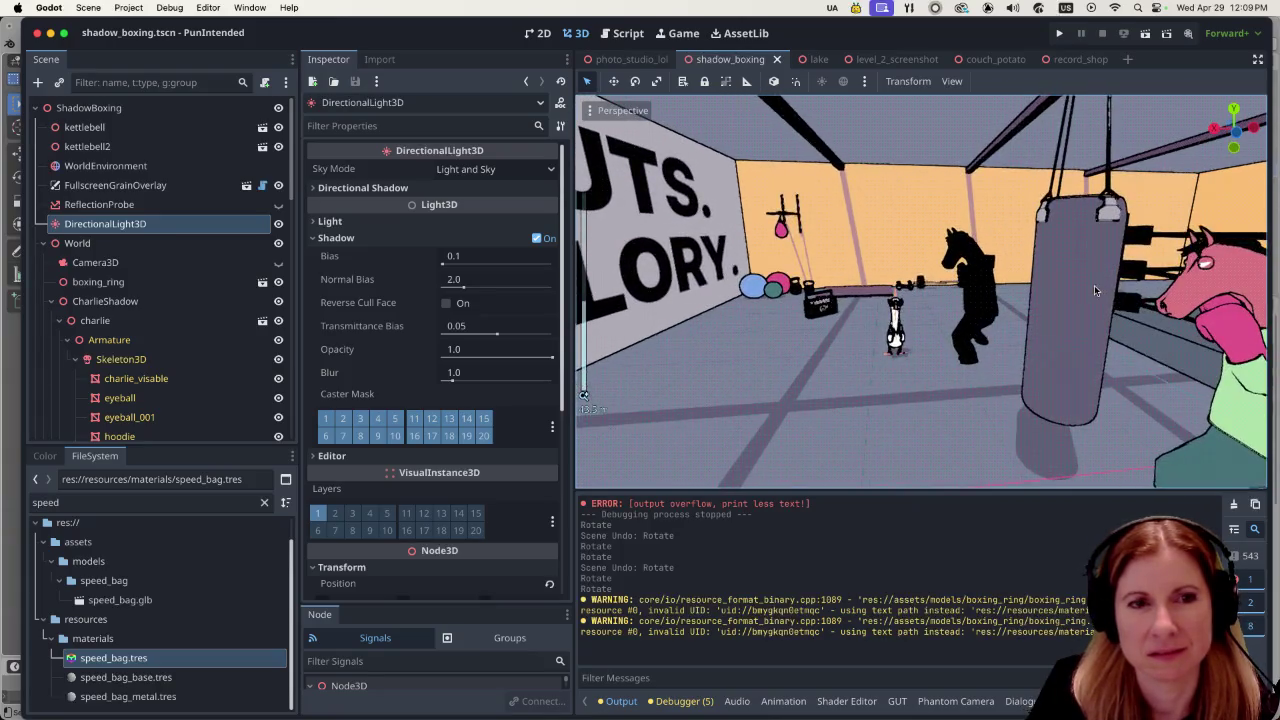
{"action": "scroll", "coordinate": [1108, 287], "scroll_direction": "up", "scroll_amount": 5}
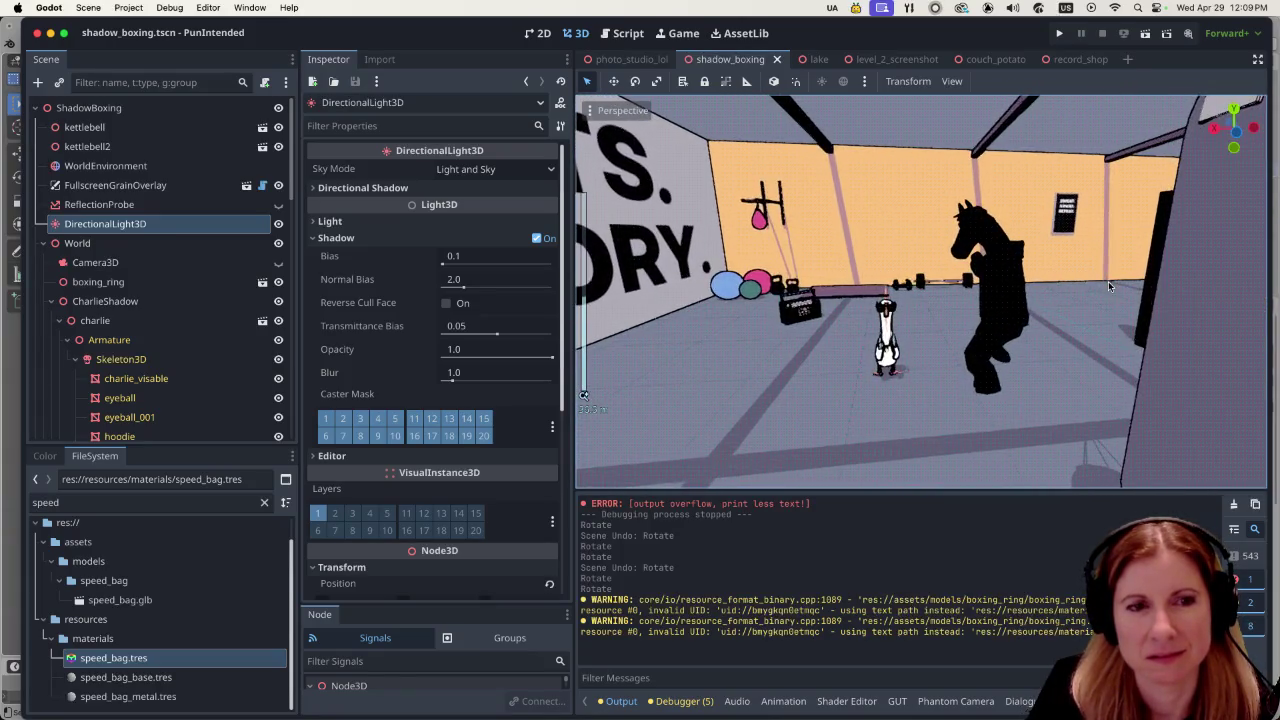
{"action": "left_click_drag", "start_coordinate": [1108, 279], "coordinate": [968, 232]}
{"action": "scroll", "coordinate": [968, 232], "scroll_direction": "up", "scroll_amount": 5}
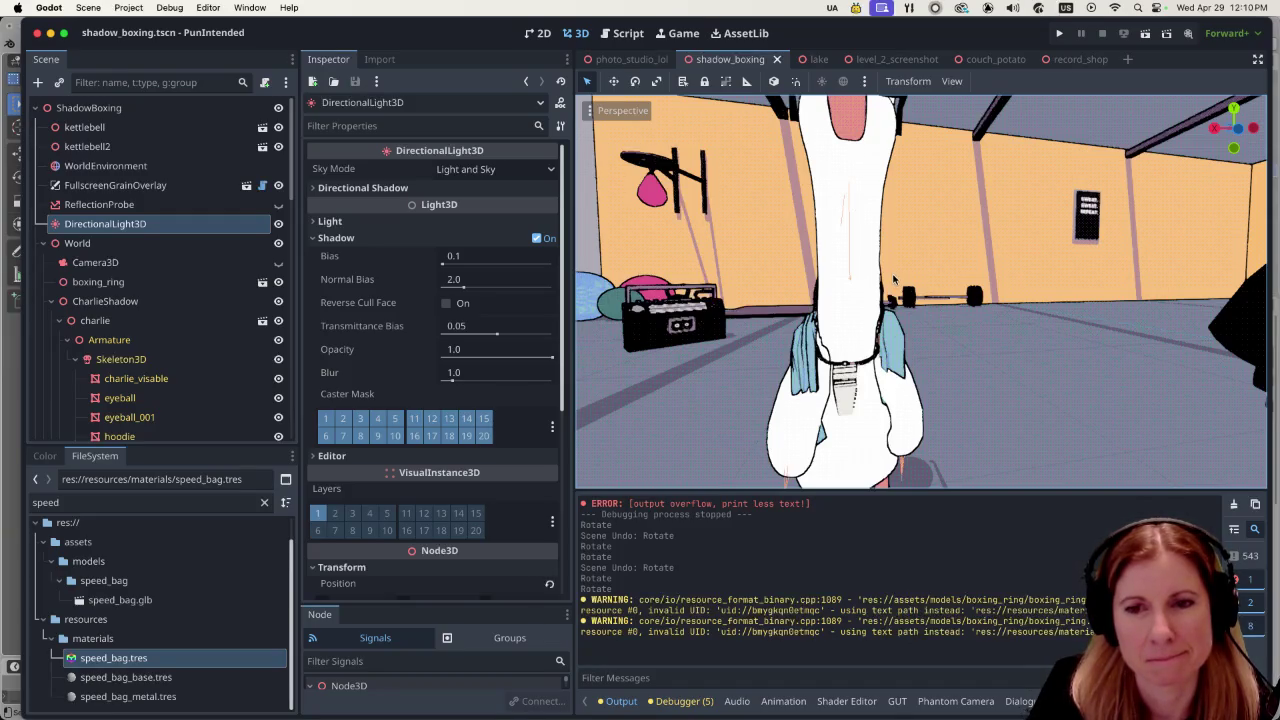
{"action": "scroll", "coordinate": [918, 267], "scroll_direction": "down", "scroll_amount": 10}
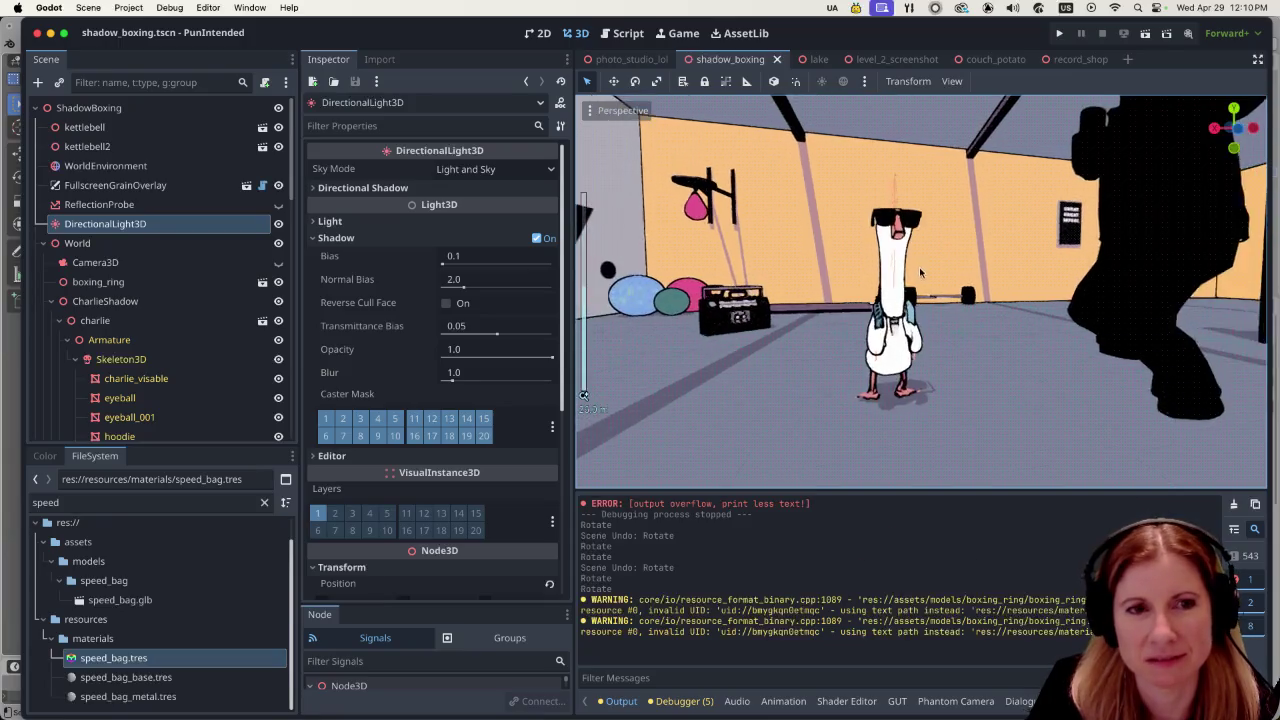
{"action": "mouse_move", "coordinate": [1021, 235]}
{"action": "left_mouse_down"}
{"action": "mouse_move", "coordinate": [1001, 227]}
{"action": "mouse_move", "coordinate": [945, 258]}
{"action": "left_mouse_up"}
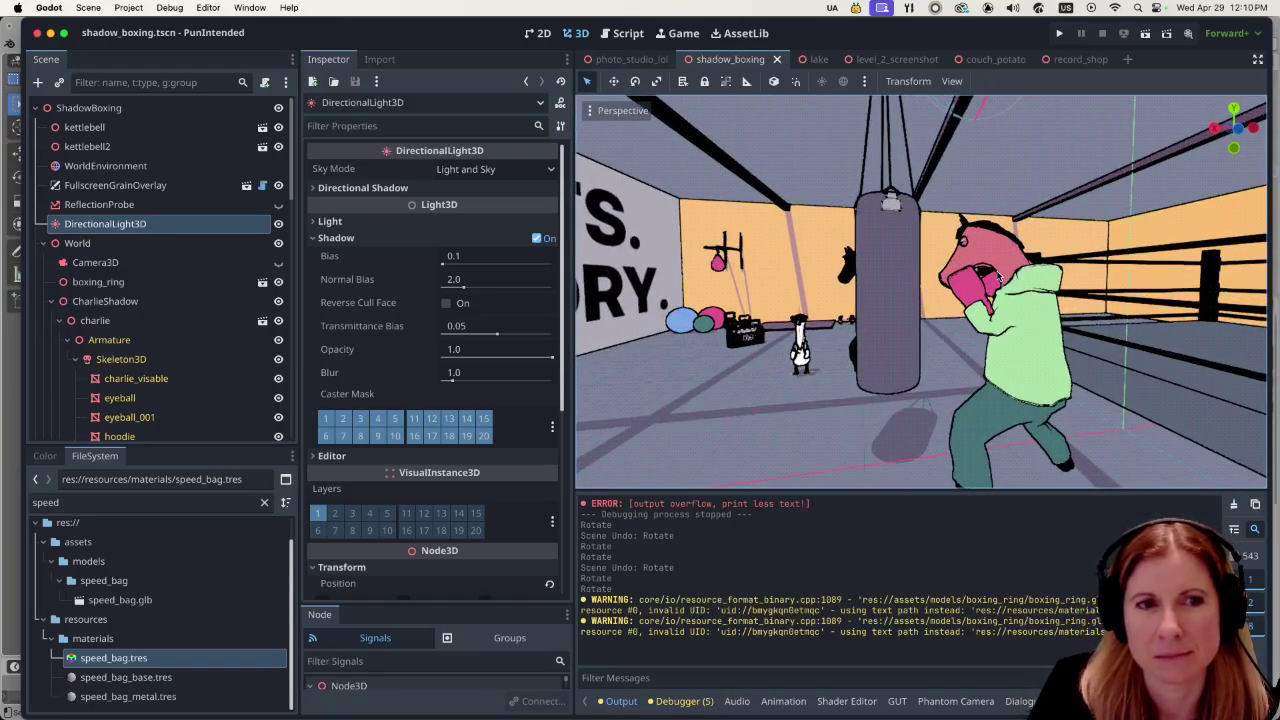
{"action": "scroll", "coordinate": [1017, 272], "scroll_direction": "down", "scroll_amount": 2}
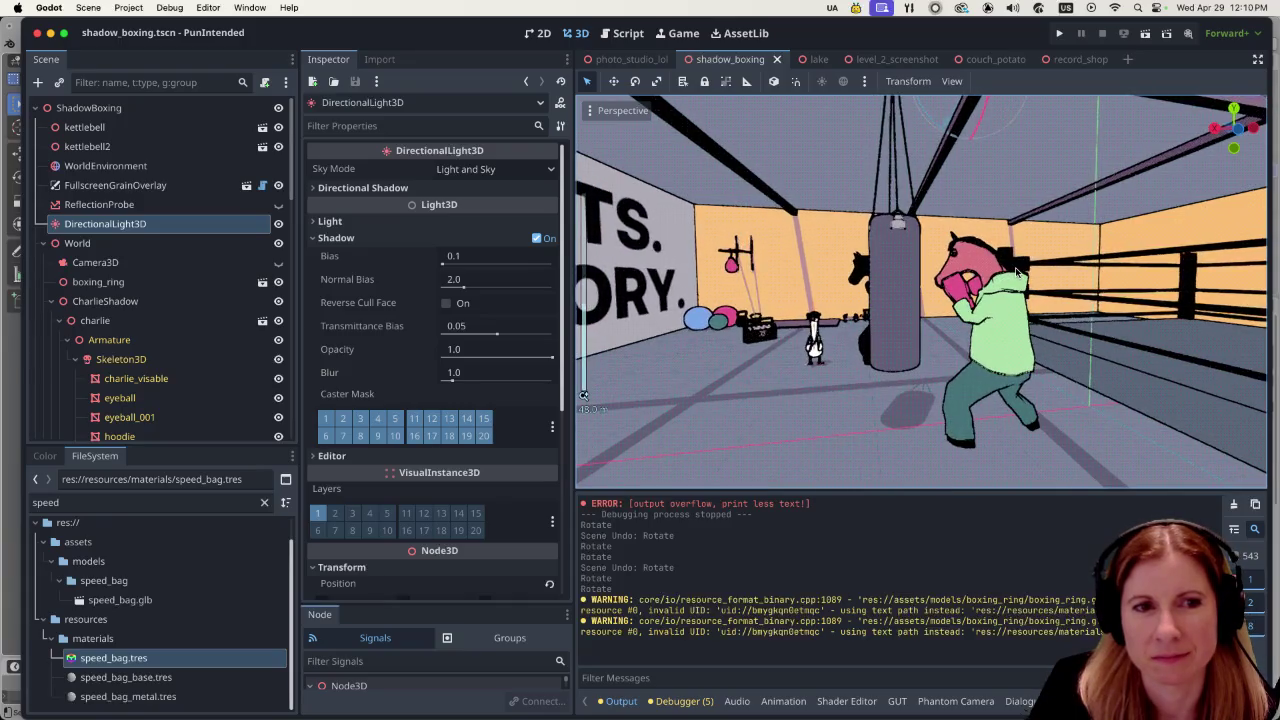
{"action": "left_click_drag", "start_coordinate": [980, 264], "coordinate": [969, 290]}
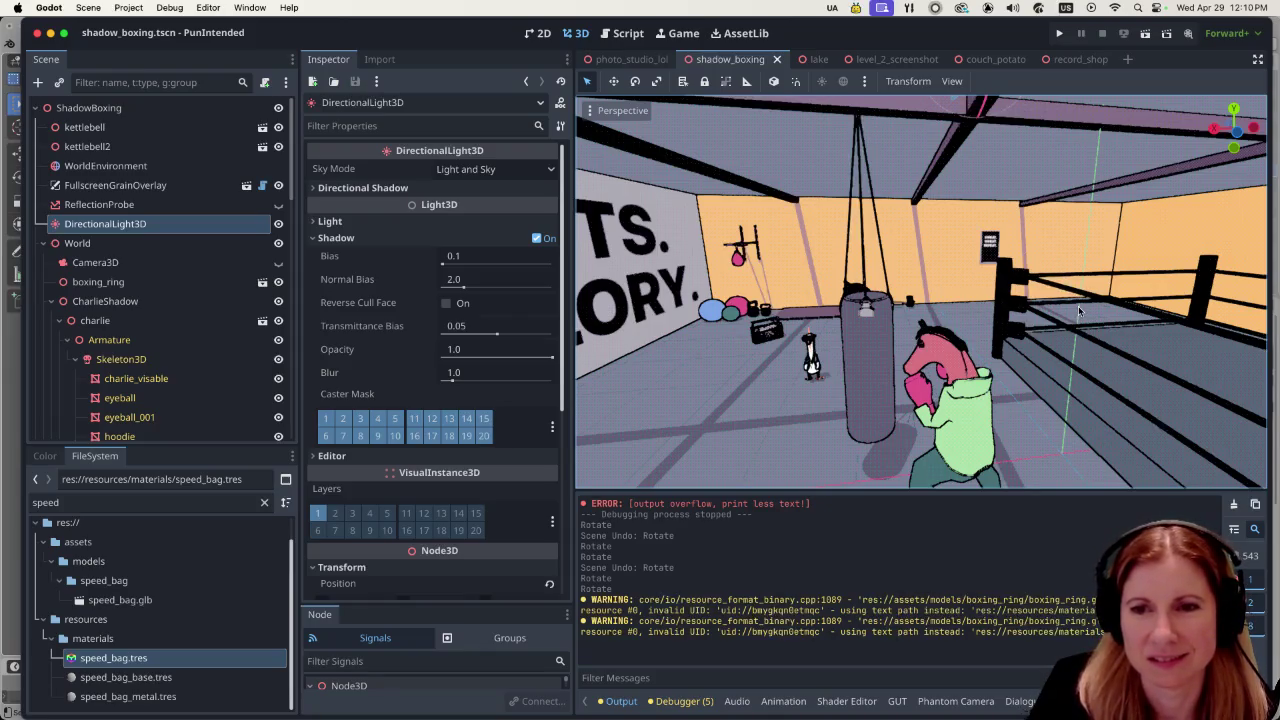
{"action": "scroll", "coordinate": [1068, 303], "scroll_direction": "down", "scroll_amount": 3}
{"action": "mouse_move", "coordinate": [1064, 304]}
{"action": "left_mouse_down"}
{"action": "mouse_move", "coordinate": [1108, 279]}
{"action": "mouse_move", "coordinate": [1028, 297]}
{"action": "left_mouse_up"}
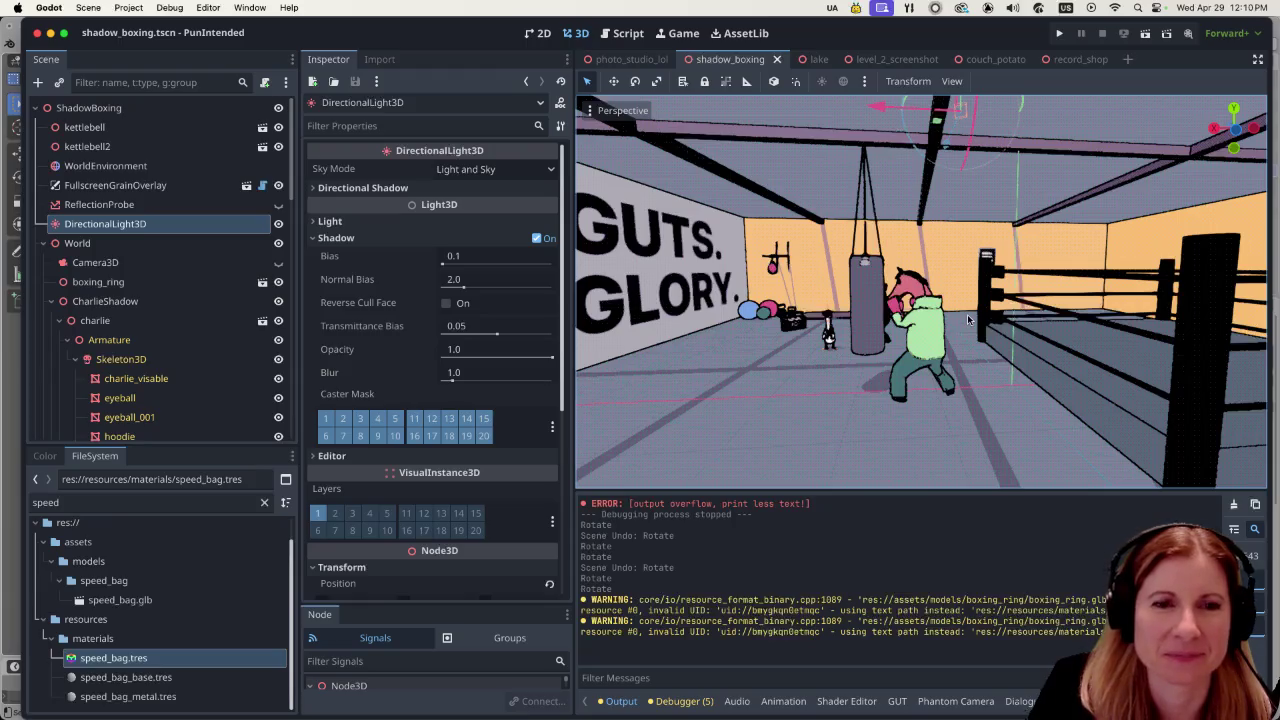
{"action": "left_click", "coordinate": [1145, 30]}
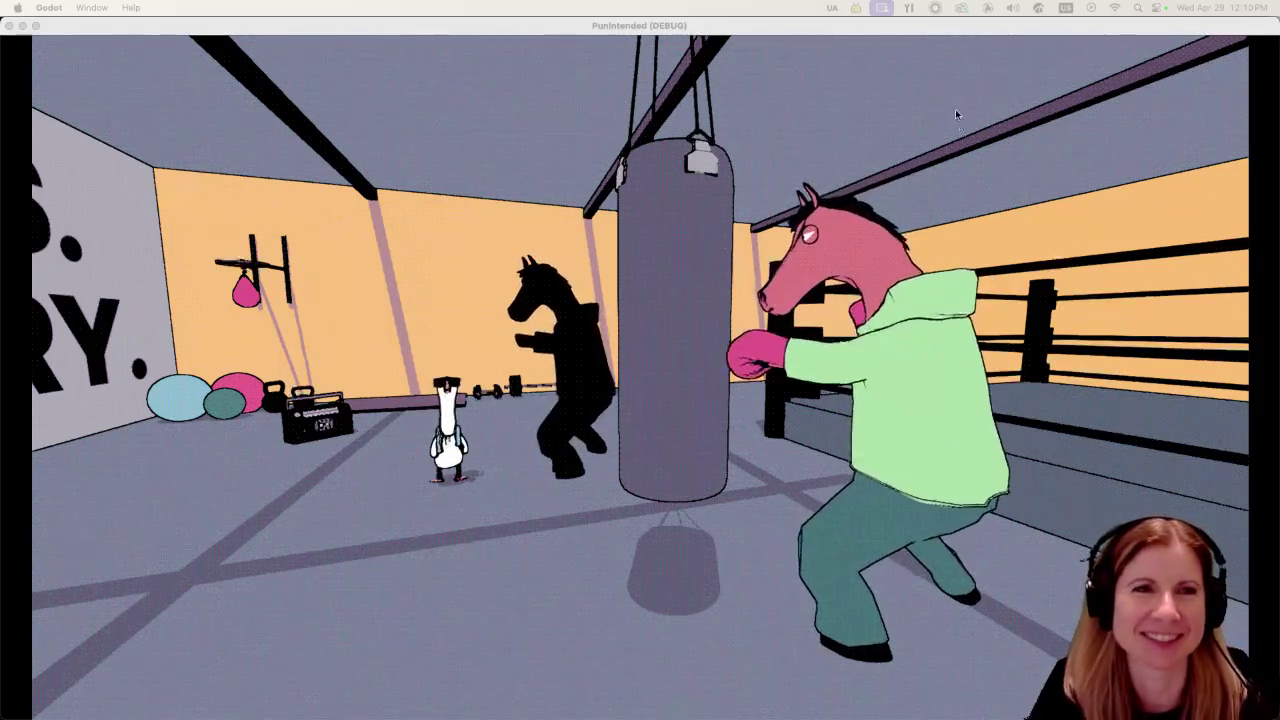
{"action": "left_click", "coordinate": [797, 338]}
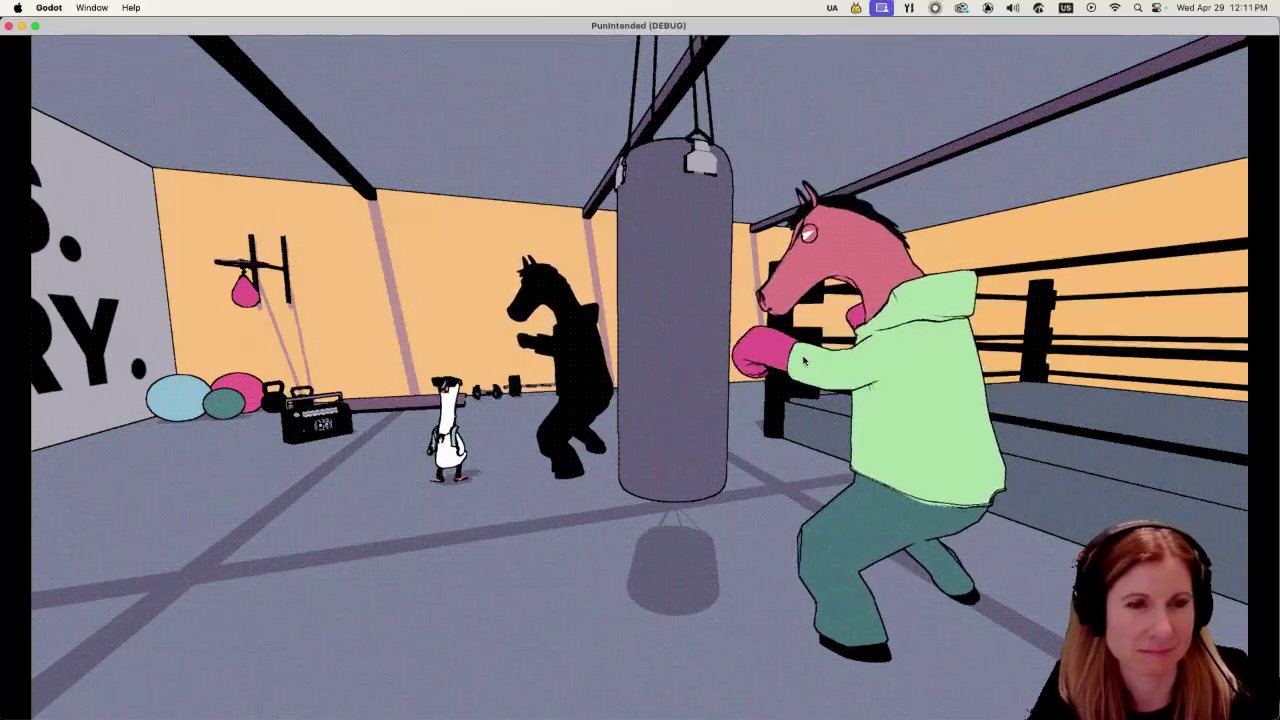
{"action": "key", "text": "super+q"}
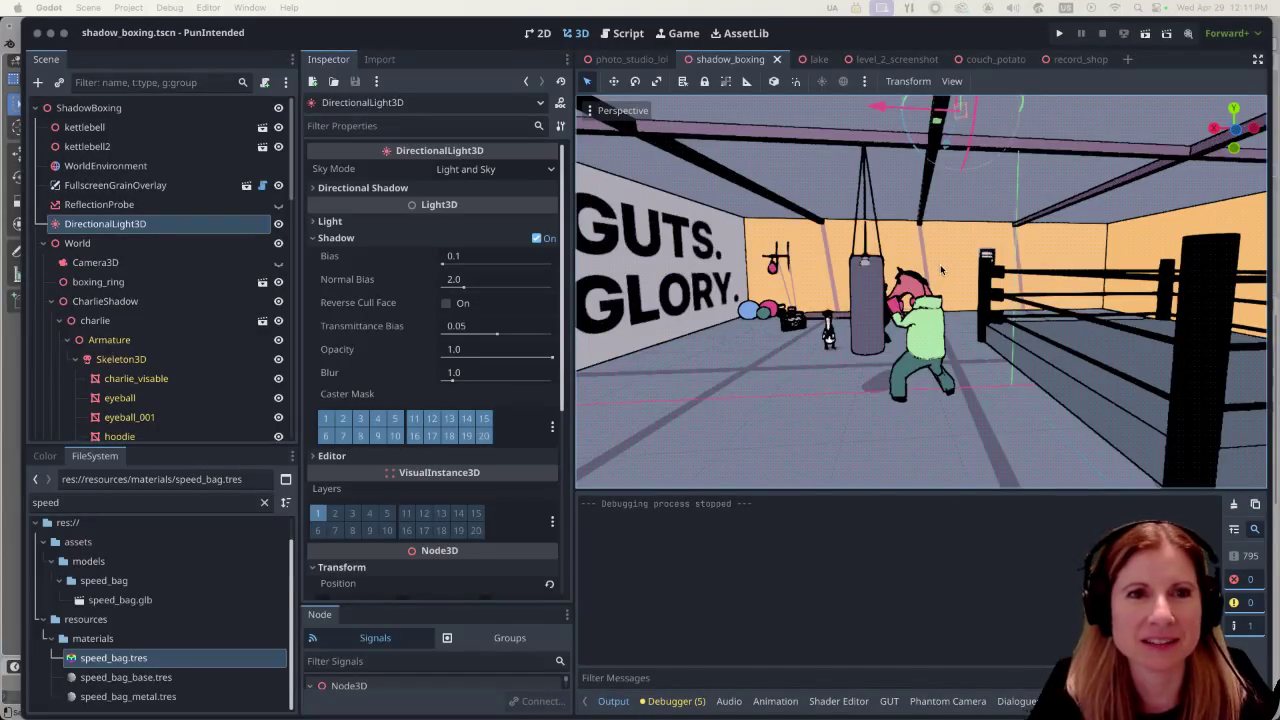
Step: Open MTV.tscn through a Quick Open search for 'mtv', then test-run the dancing horse scene
{"action": "left_click", "coordinate": [812, 60]}
{"action": "left_click", "coordinate": [738, 62]}
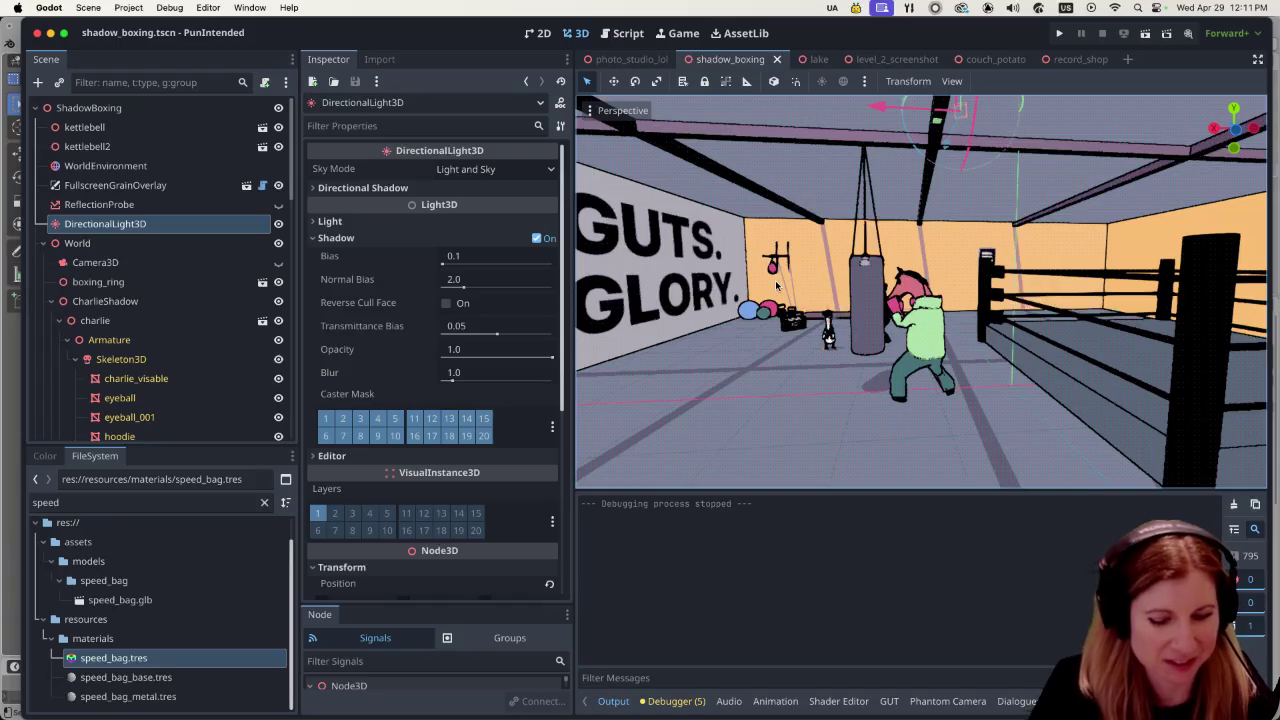
{"action": "key", "text": "super+shift+o"}
{"action": "type", "text": "mtv"}
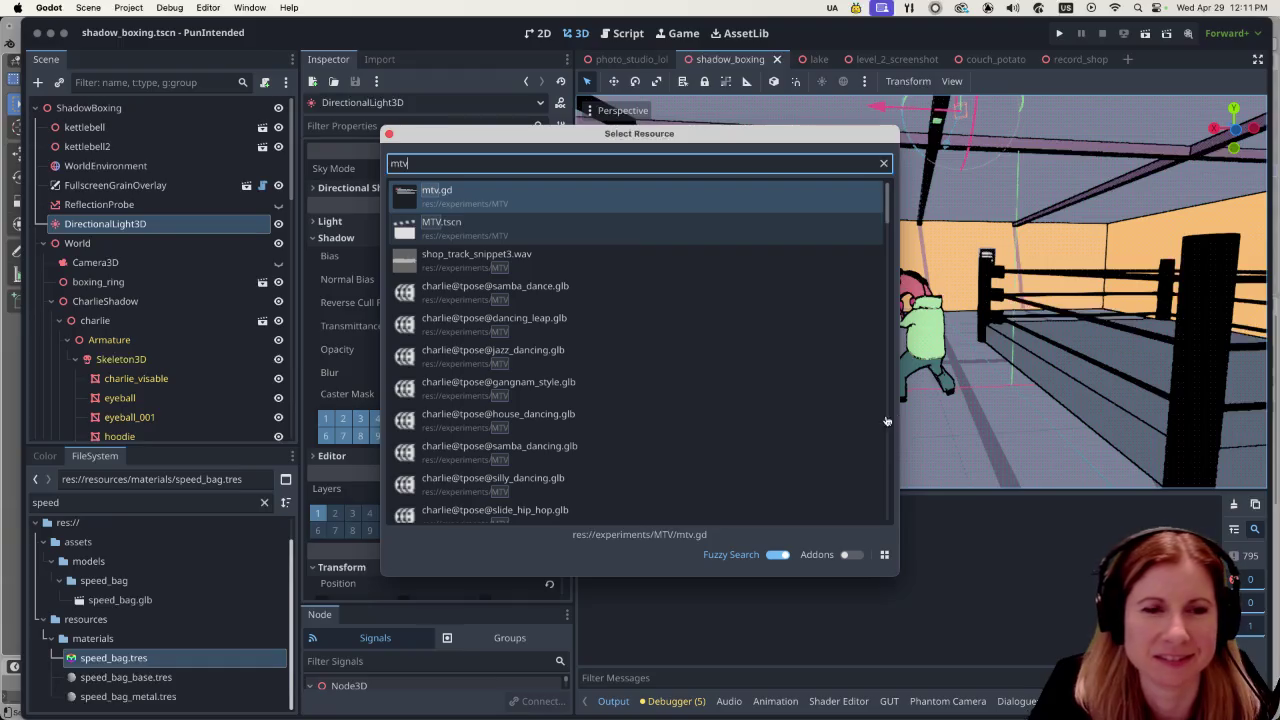
{"action": "key", "text": "Down"}
{"action": "key", "text": "Return"}
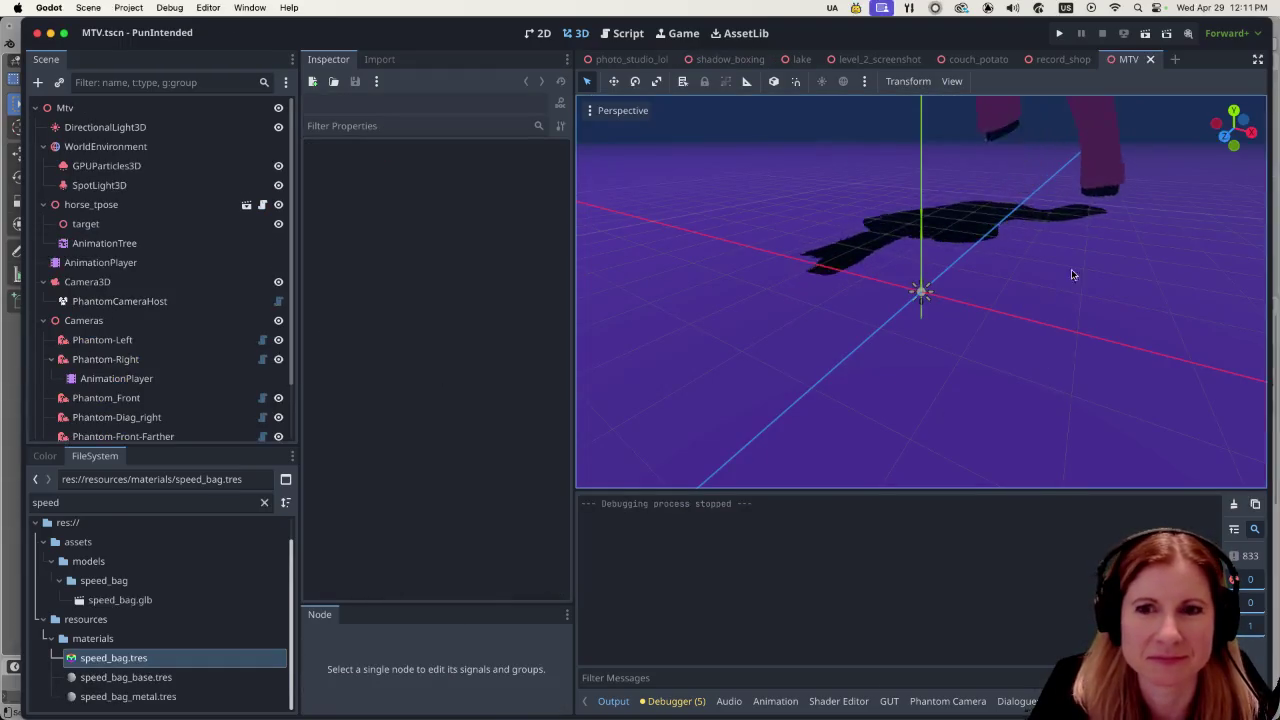
{"action": "left_click", "coordinate": [1145, 33]}
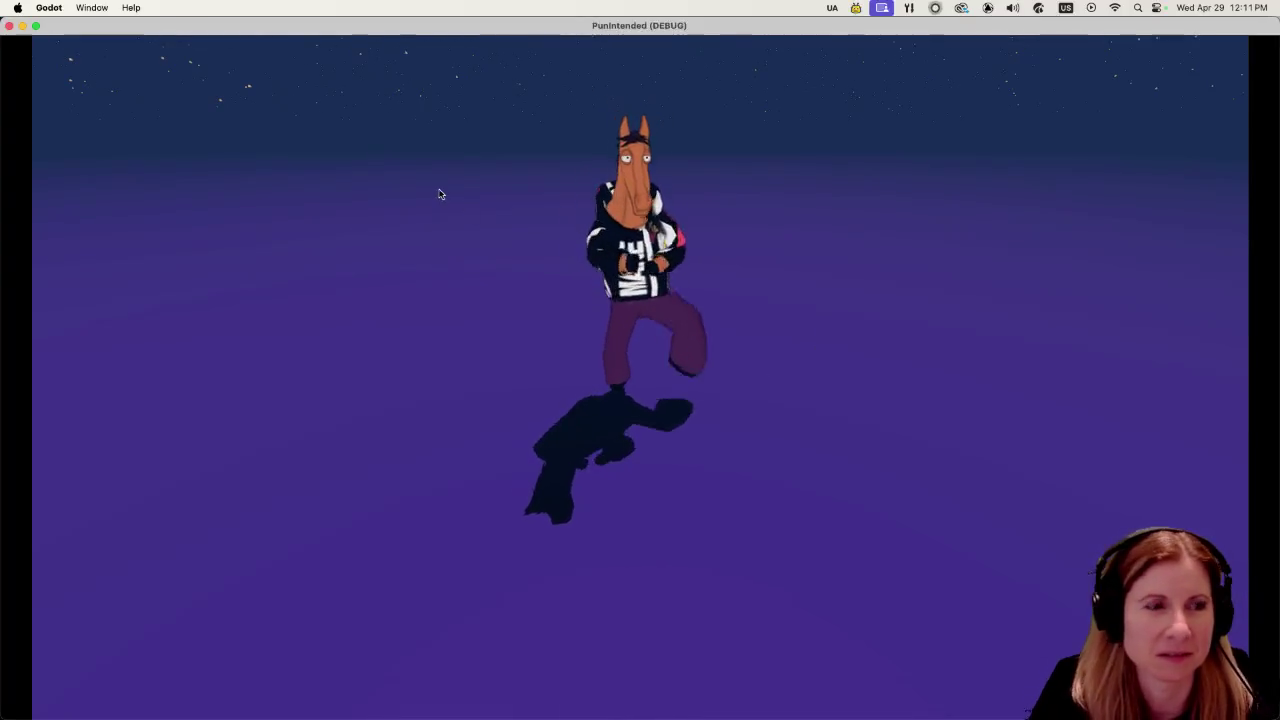
{"action": "key", "text": "super+q"}
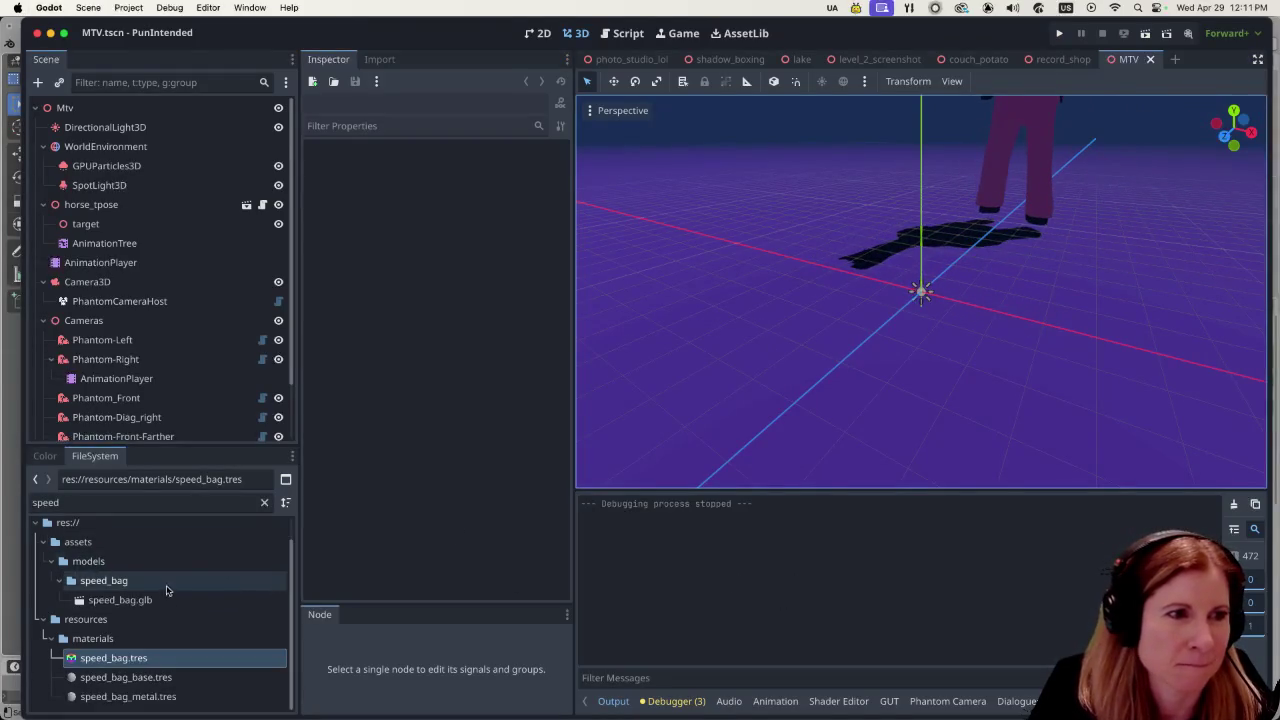
Step: Browse the camera AnimationPlayer, the horse_tpose AnimationPlayer and the AnimationTree in the Scene dock
{"action": "scroll", "coordinate": [185, 385], "scroll_direction": "down", "scroll_amount": 3}
{"action": "left_click", "coordinate": [116, 312]}
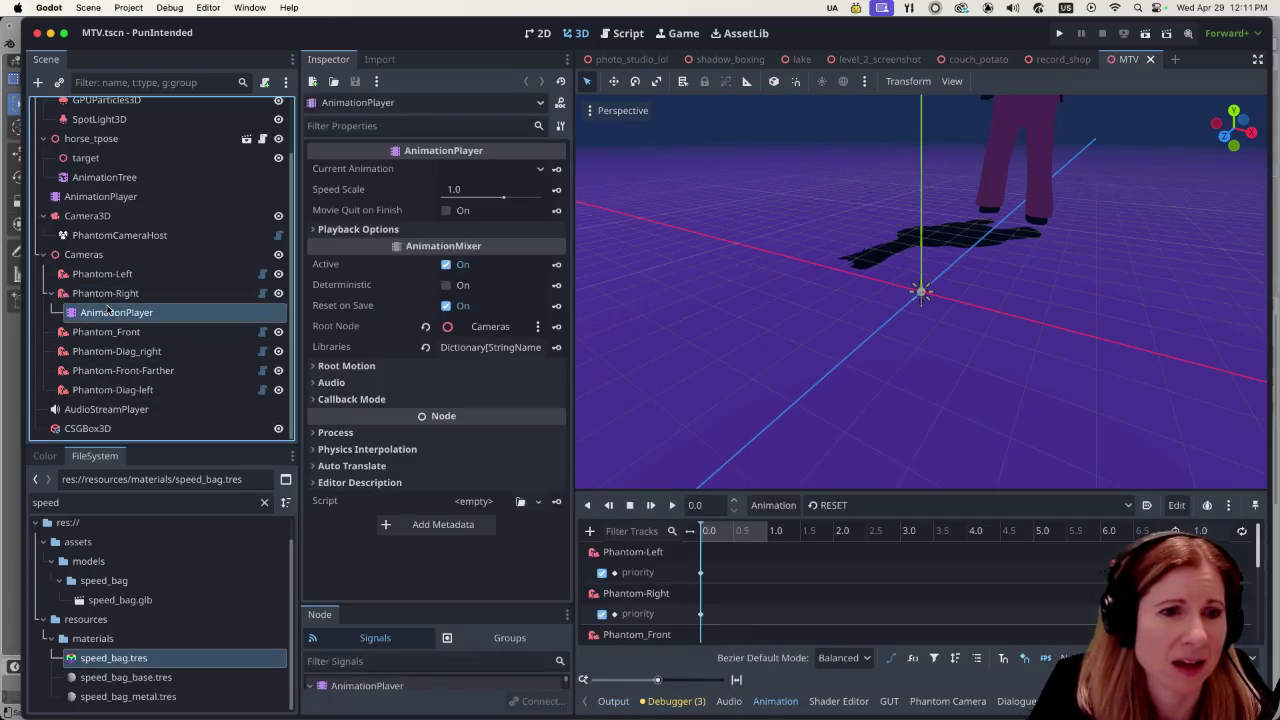
{"action": "scroll", "coordinate": [780, 590], "scroll_direction": "down", "scroll_amount": 3}
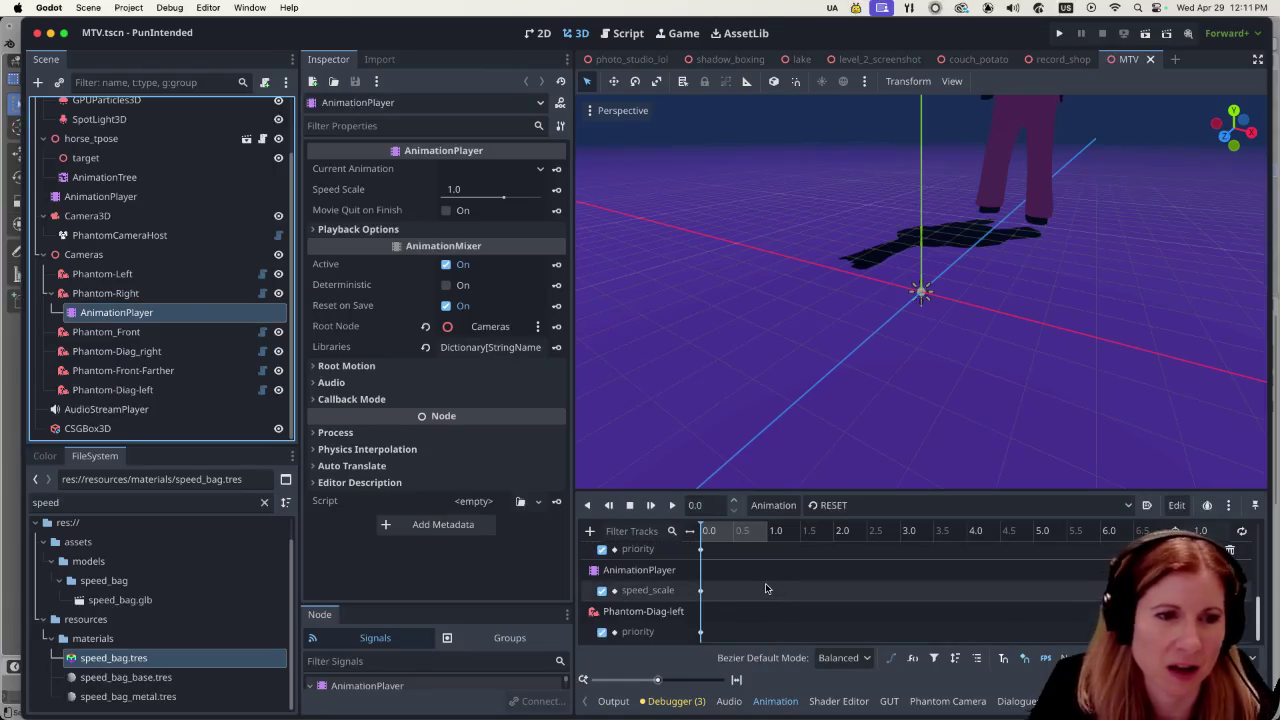
{"action": "left_click", "coordinate": [124, 202]}
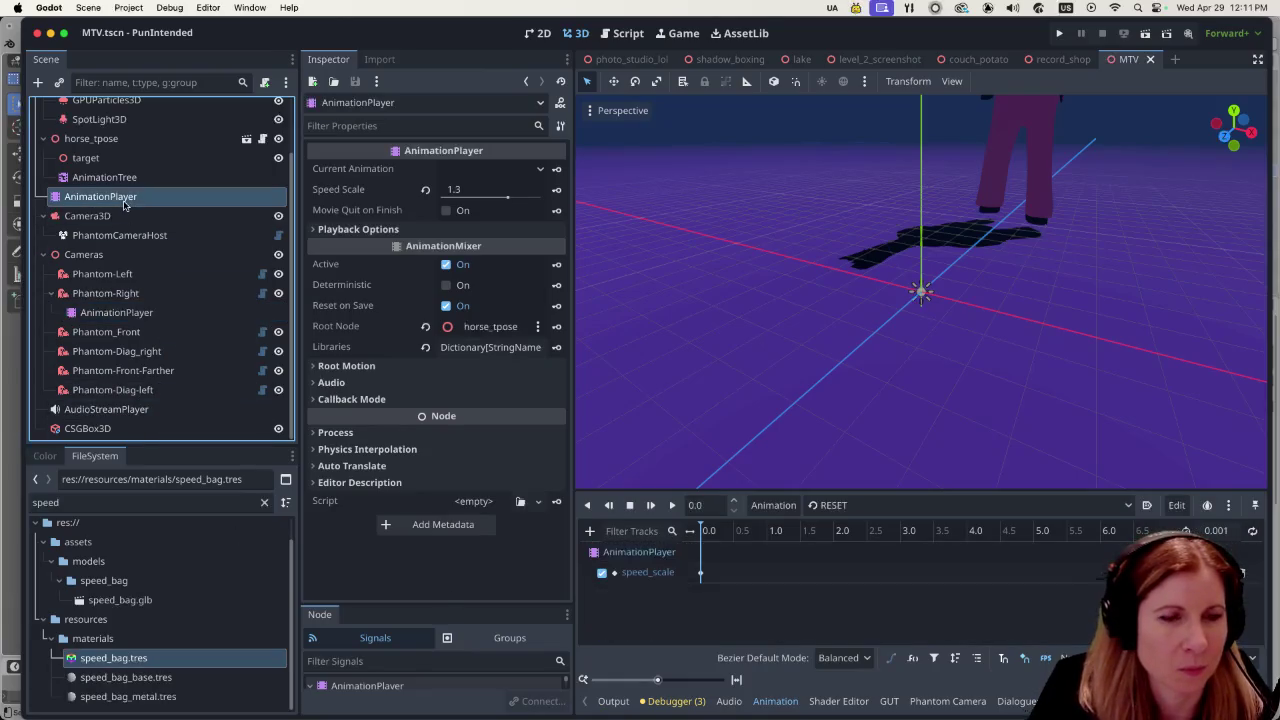
{"action": "left_click", "coordinate": [126, 179]}
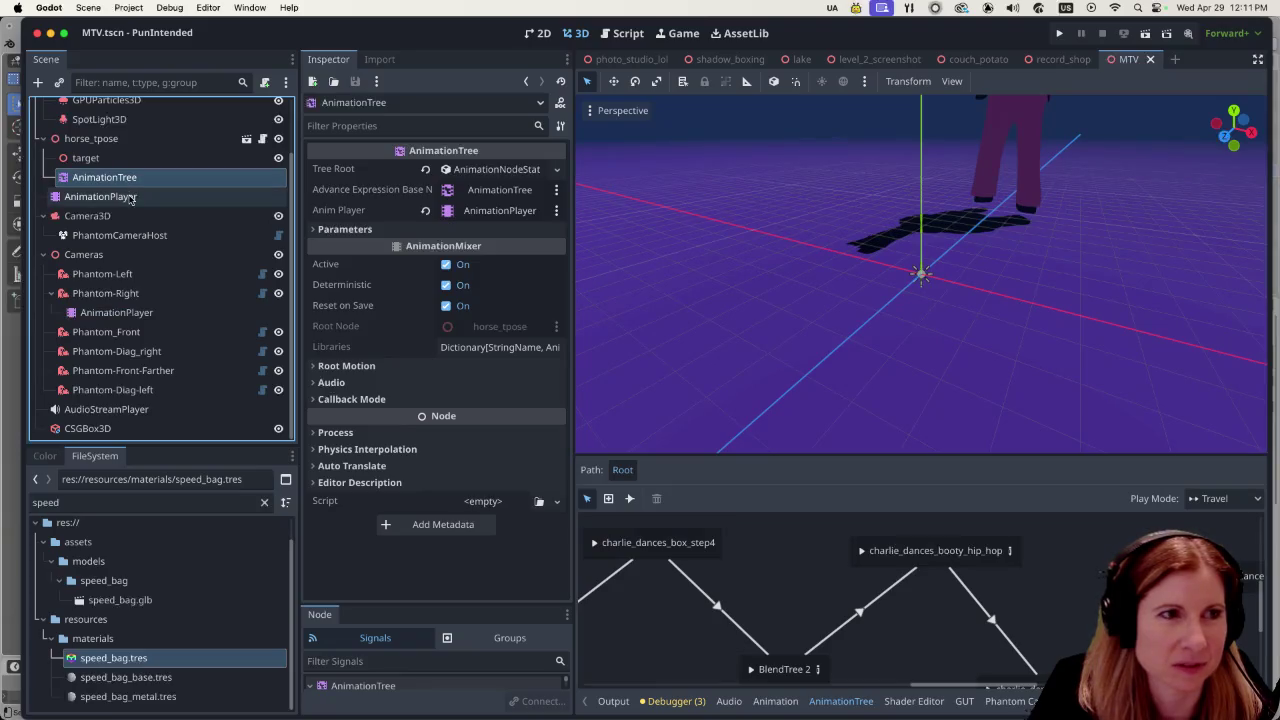
{"action": "left_click", "coordinate": [130, 197]}
Step: Reselect the Phantom-Right camera AnimationPlayer to show its RESET priority tracks, then check the AudioStreamPlayer
{"action": "left_click", "coordinate": [118, 312]}
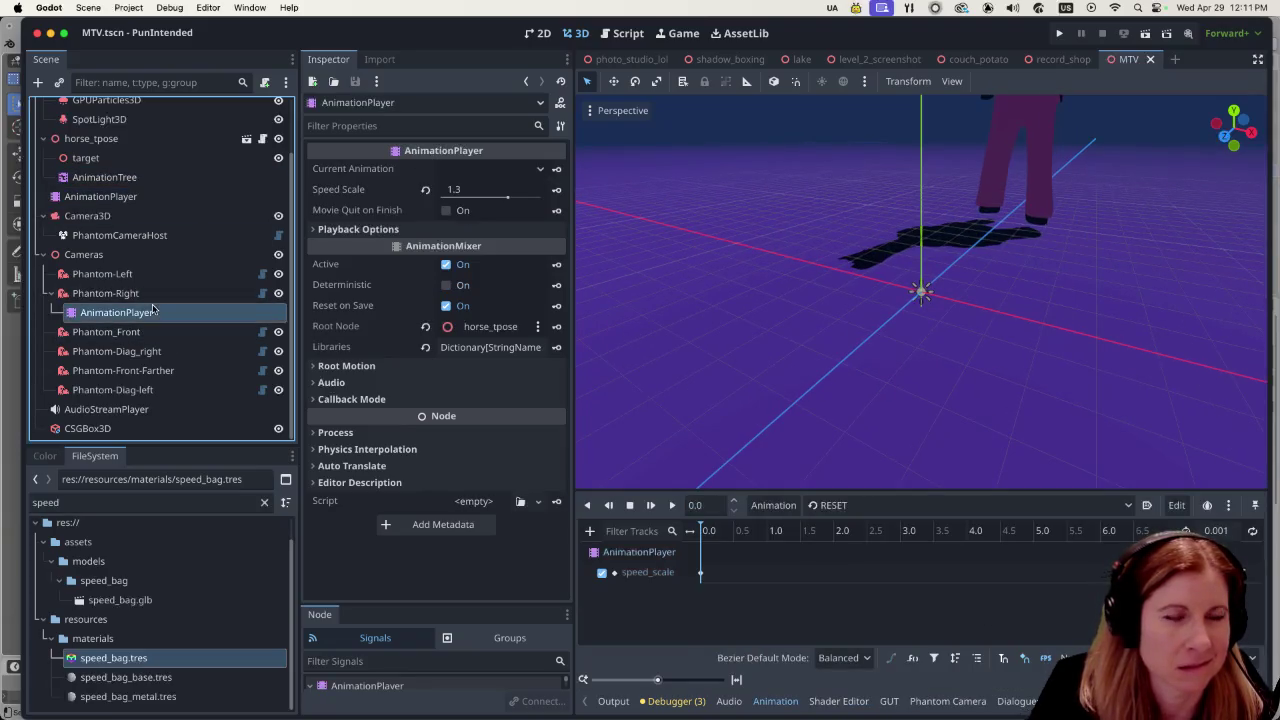
{"action": "scroll", "coordinate": [707, 580], "scroll_direction": "down", "scroll_amount": 5}
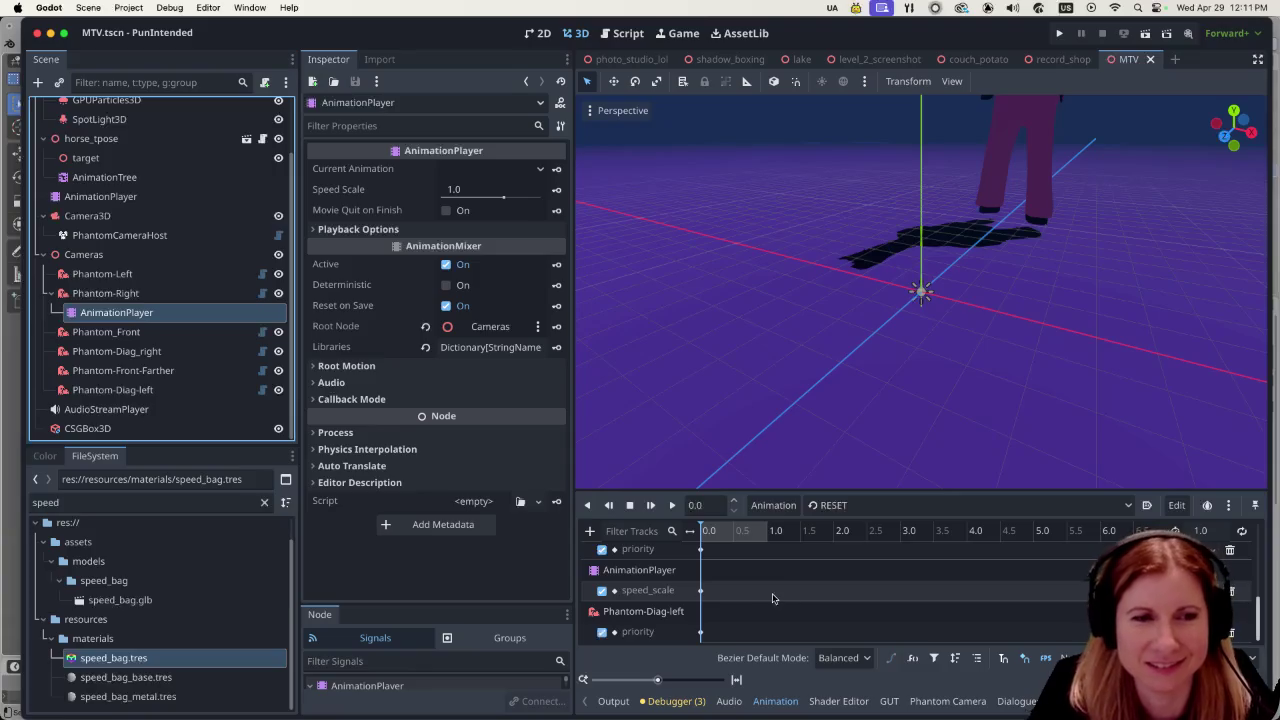
{"action": "scroll", "coordinate": [699, 618], "scroll_direction": "up", "scroll_amount": 2}
{"action": "scroll", "coordinate": [702, 615], "scroll_direction": "up", "scroll_amount": 3}
{"action": "scroll", "coordinate": [704, 613], "scroll_direction": "down", "scroll_amount": 4}
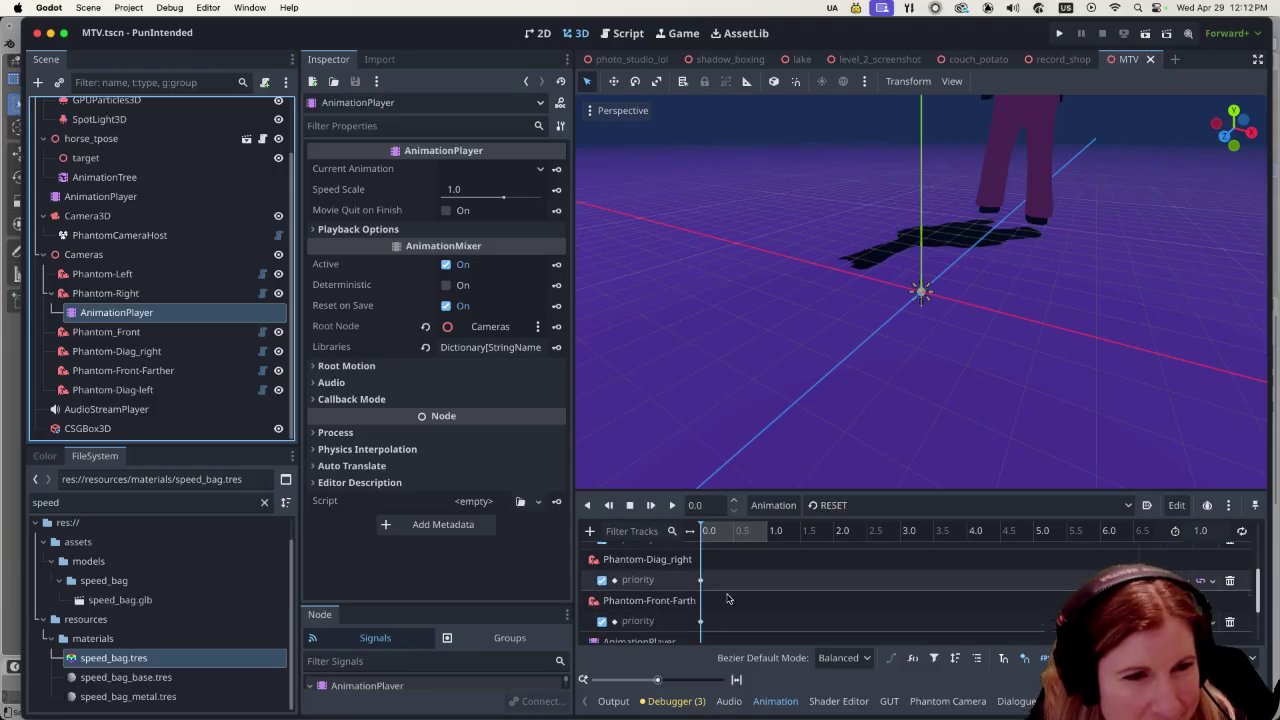
{"action": "left_click", "coordinate": [150, 408]}
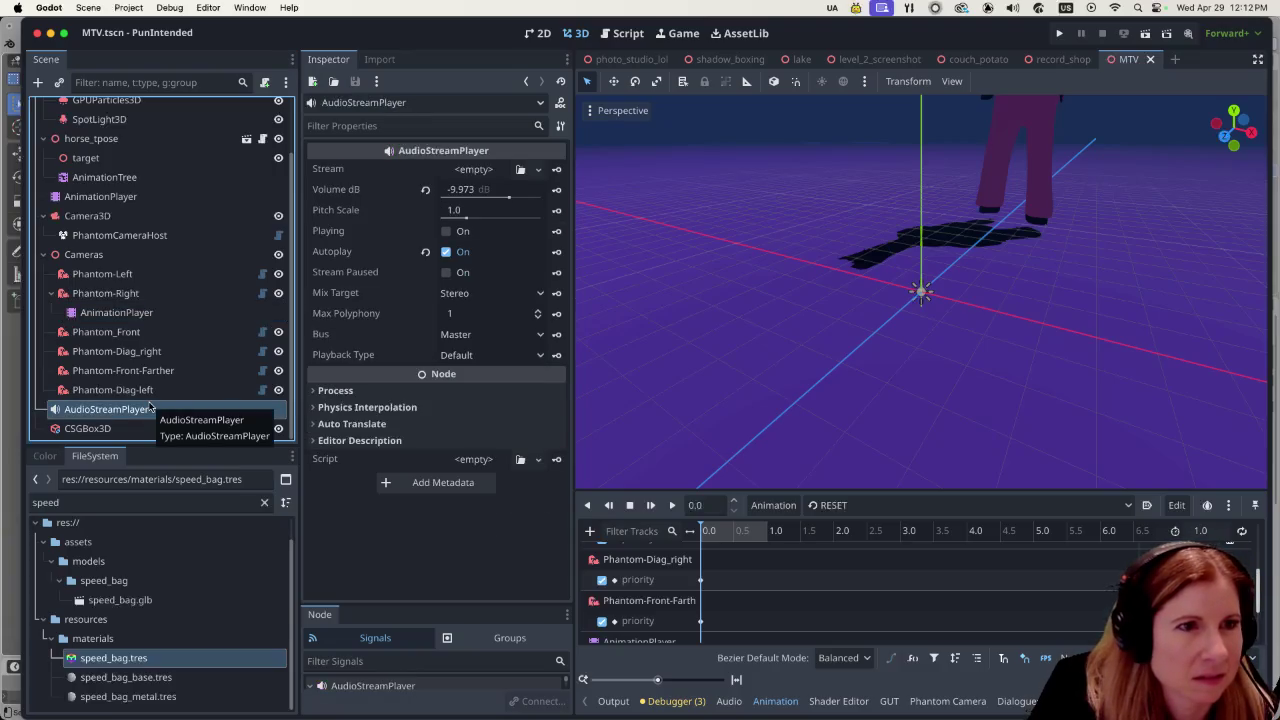
Step: Switch the Animation panel to the 90-second cameras animation
{"action": "scroll", "coordinate": [860, 620], "scroll_direction": "down", "scroll_amount": 2}
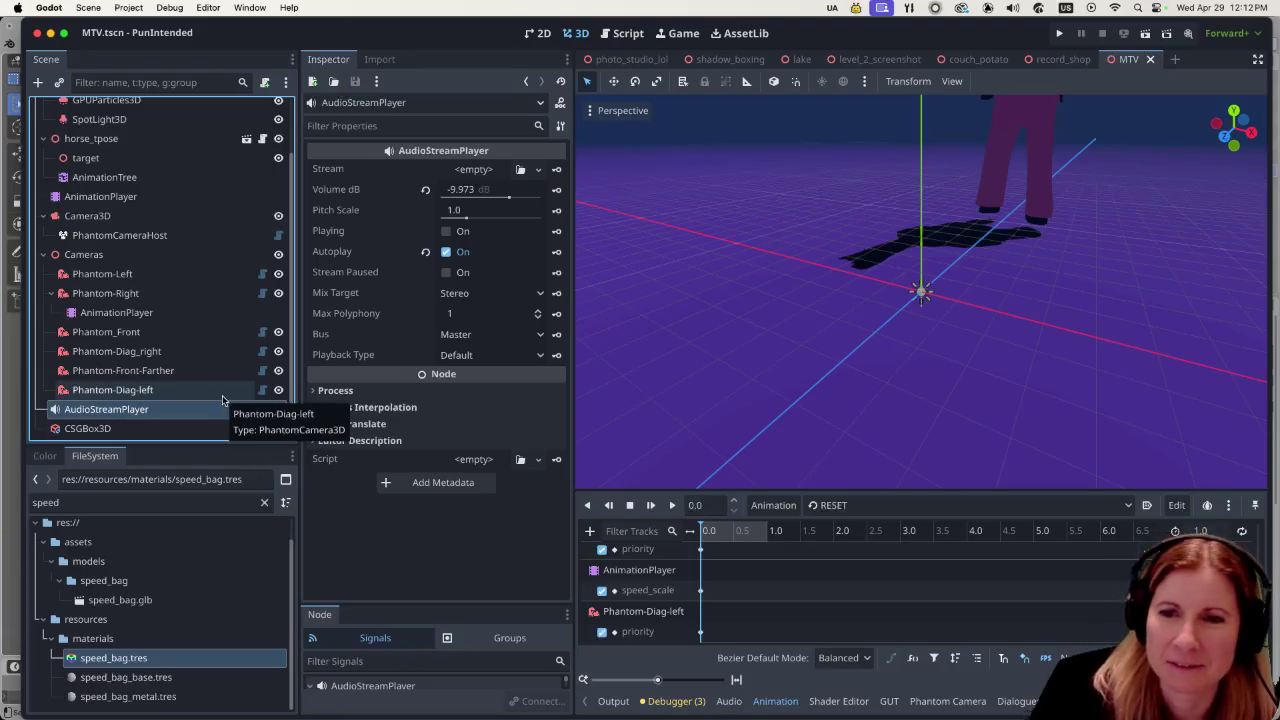
{"action": "left_click", "coordinate": [866, 505]}
{"action": "left_click", "coordinate": [860, 546]}
Step: Disable the Audio Clips track in the cameras animation
{"action": "scroll", "coordinate": [710, 580], "scroll_direction": "down", "scroll_amount": 3}
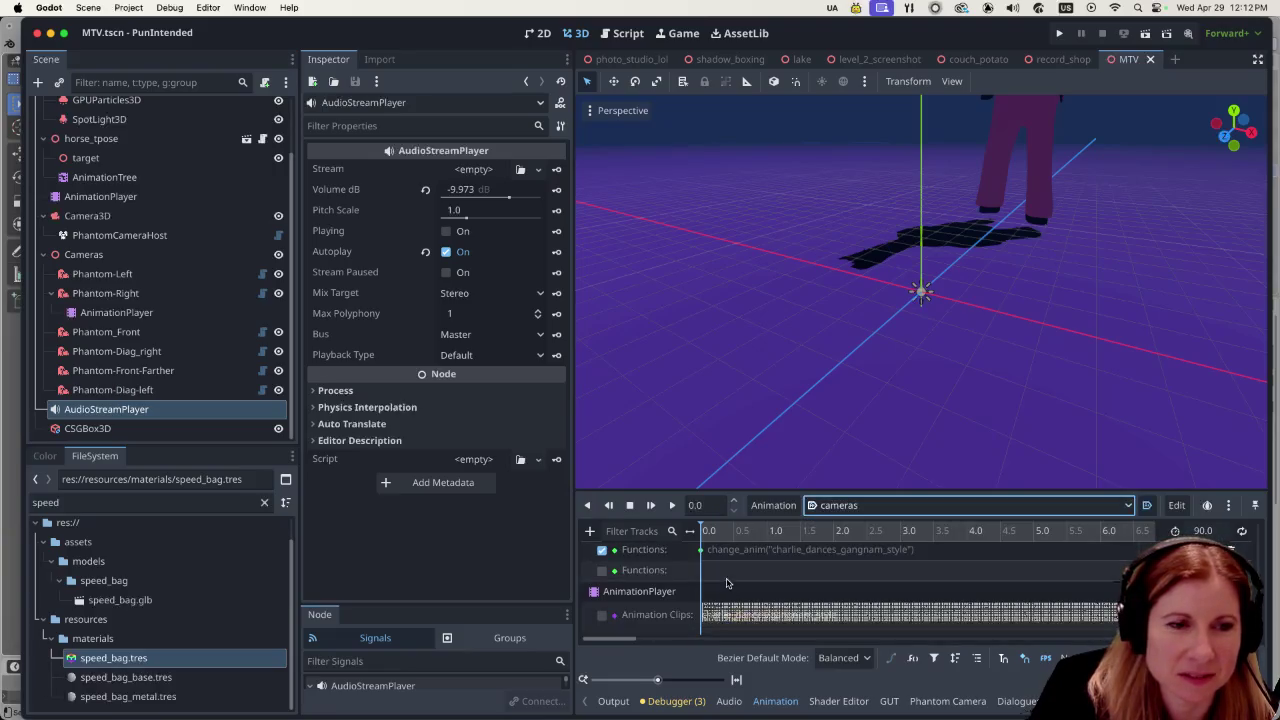
{"action": "scroll", "coordinate": [736, 585], "scroll_direction": "down", "scroll_amount": 5}
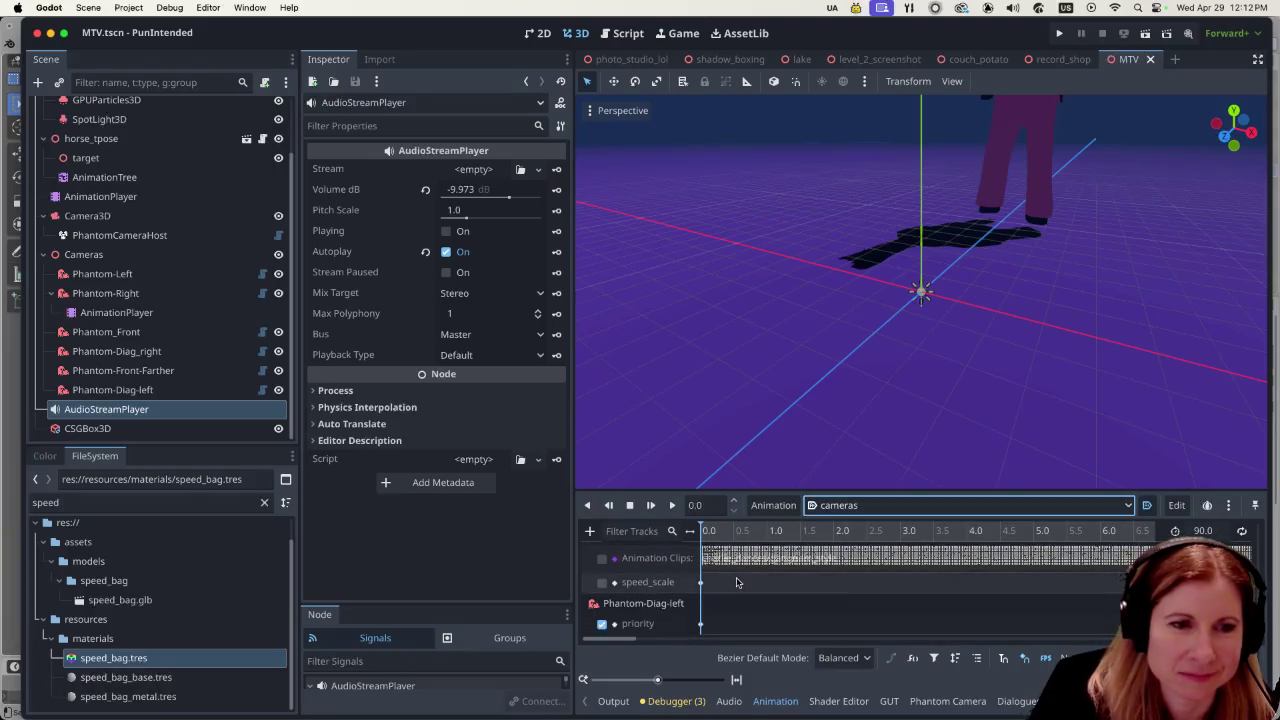
{"action": "scroll", "coordinate": [740, 578], "scroll_direction": "up", "scroll_amount": 4}
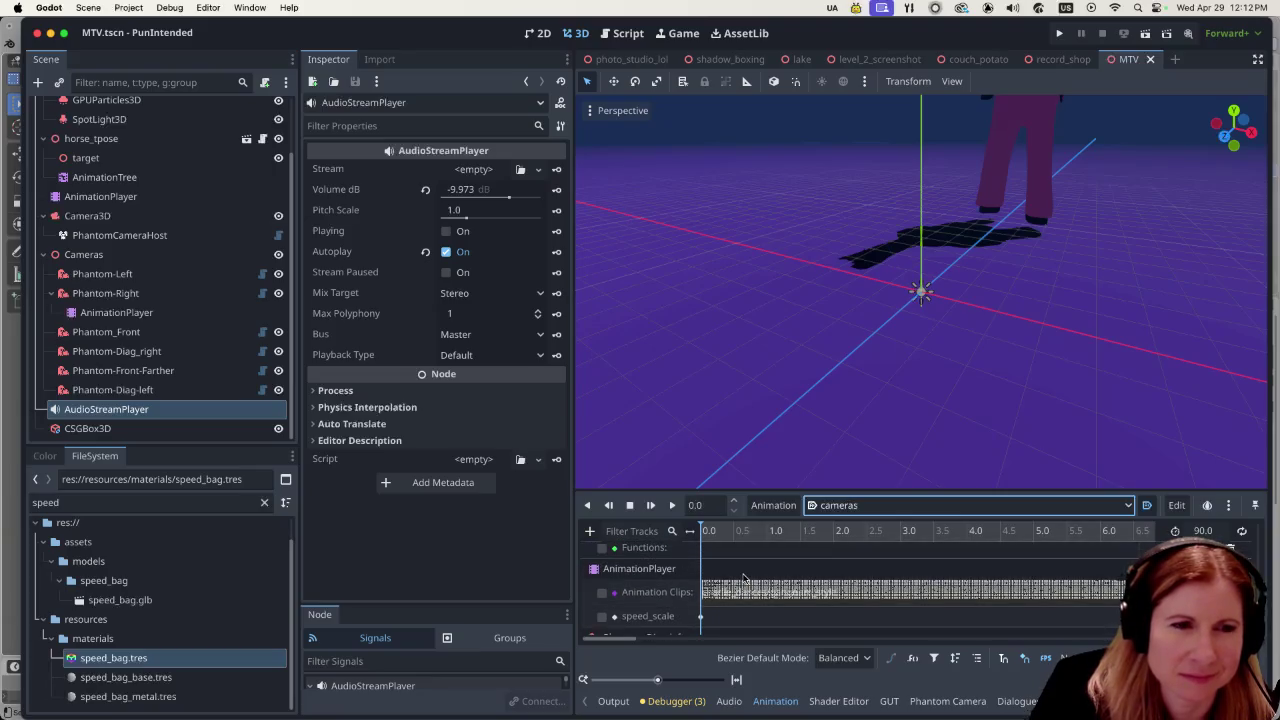
{"action": "scroll", "coordinate": [743, 578], "scroll_direction": "up", "scroll_amount": 5}
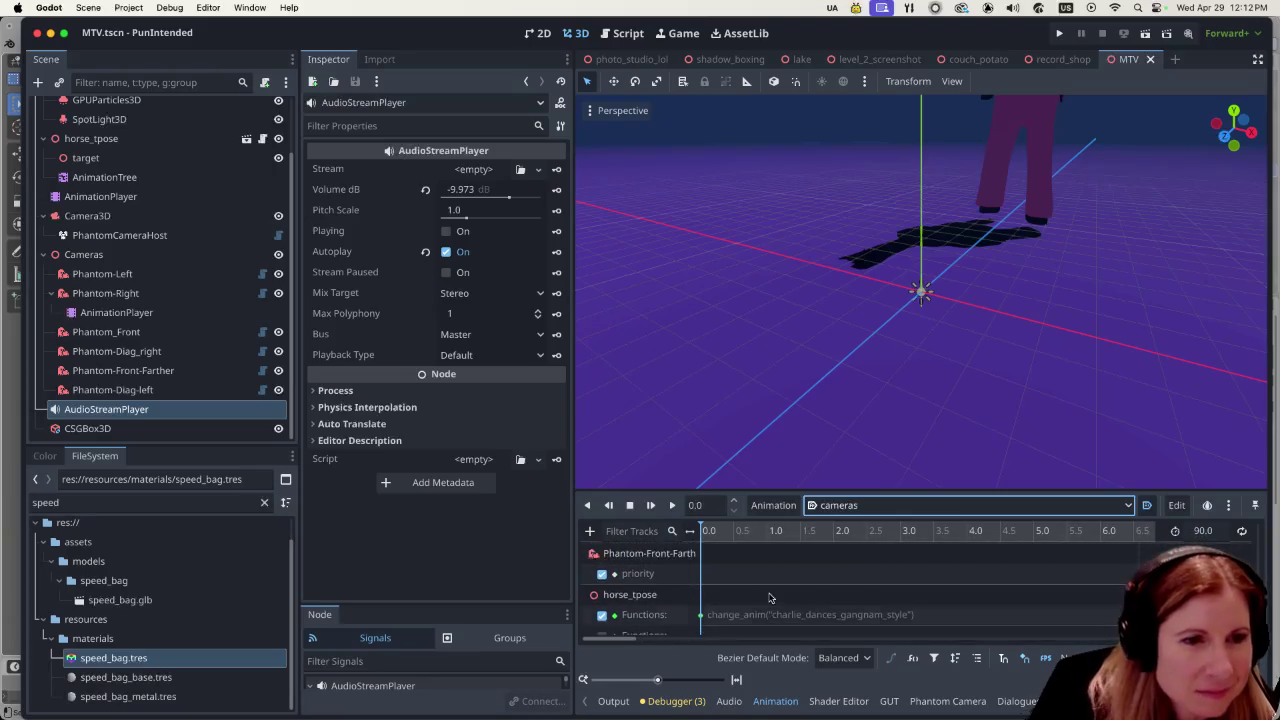
{"action": "scroll", "coordinate": [770, 591], "scroll_direction": "up", "scroll_amount": 3}
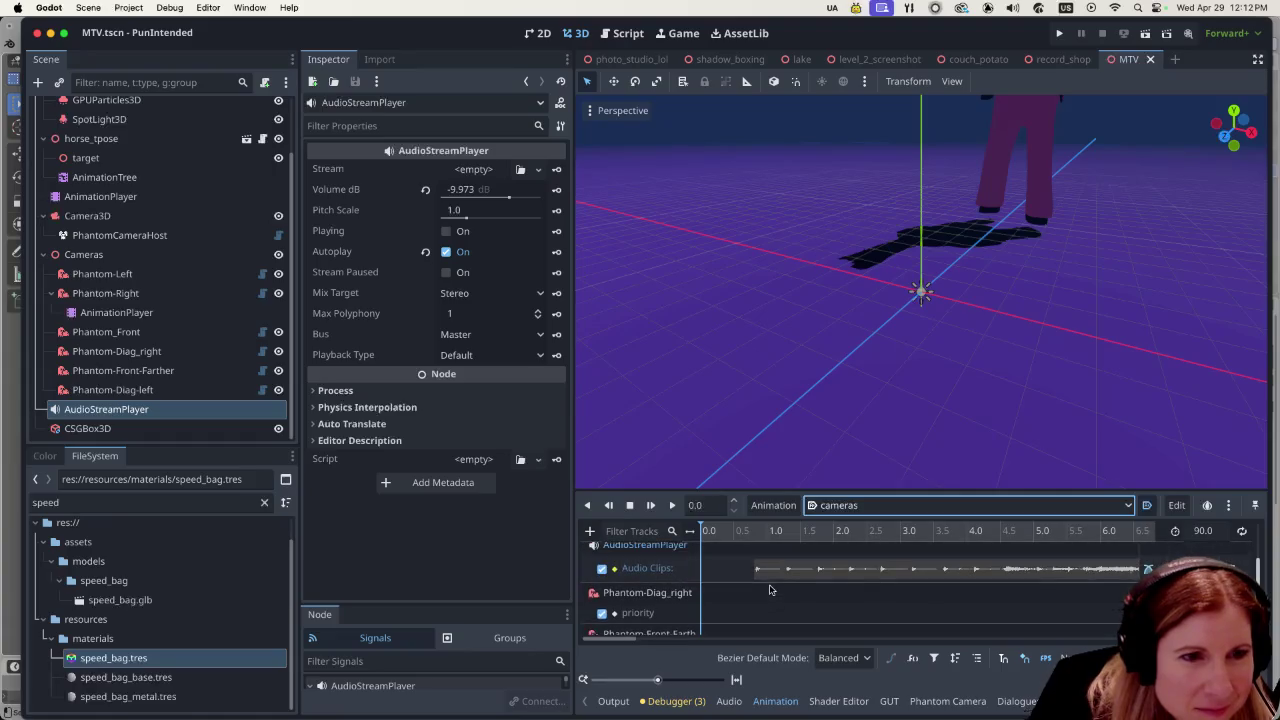
{"action": "left_click", "coordinate": [602, 568]}
Step: Save the MTV scene by running it
{"action": "scroll", "coordinate": [700, 570], "scroll_direction": "up", "scroll_amount": 2}
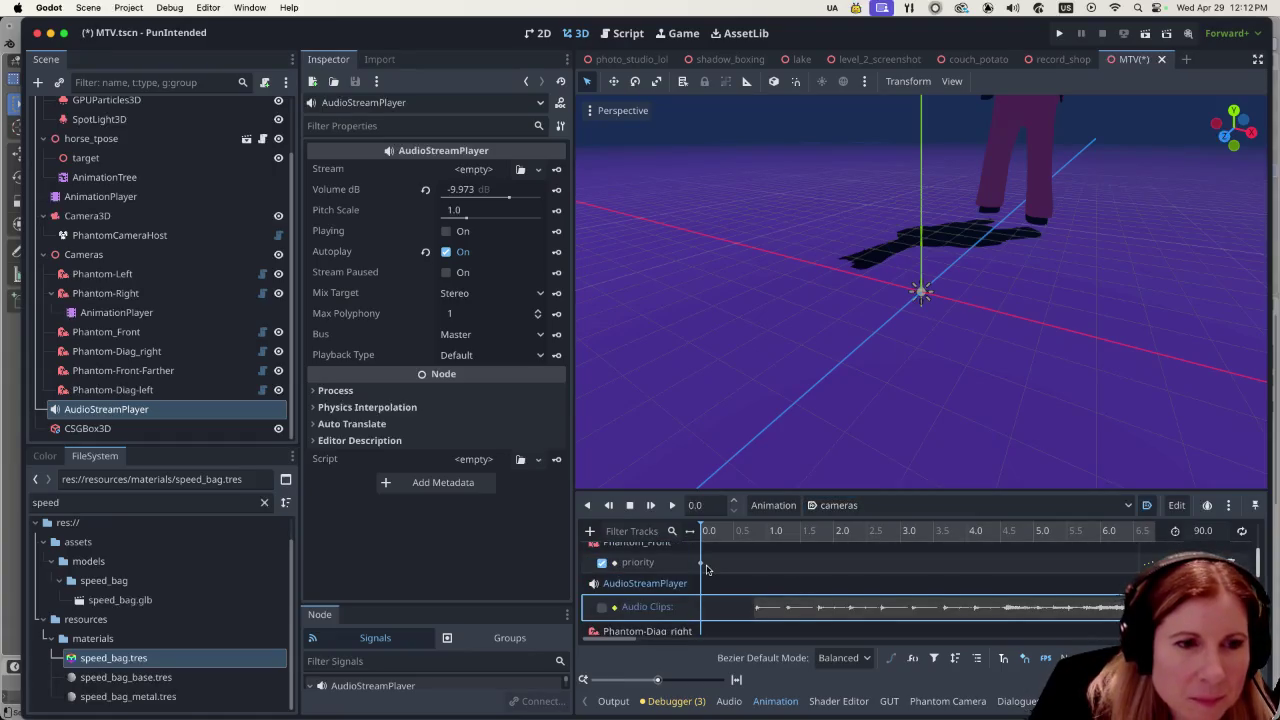
{"action": "scroll", "coordinate": [960, 300], "scroll_direction": "down", "scroll_amount": 2}
{"action": "left_click", "coordinate": [1142, 35]}
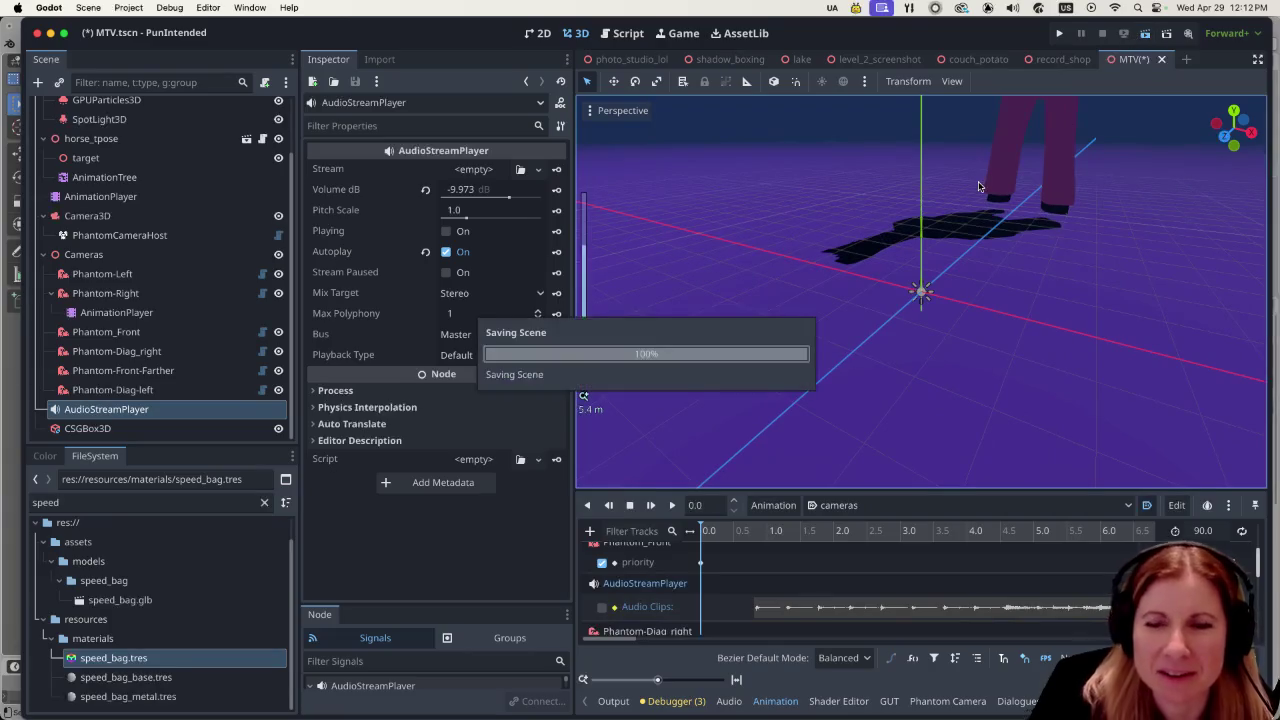
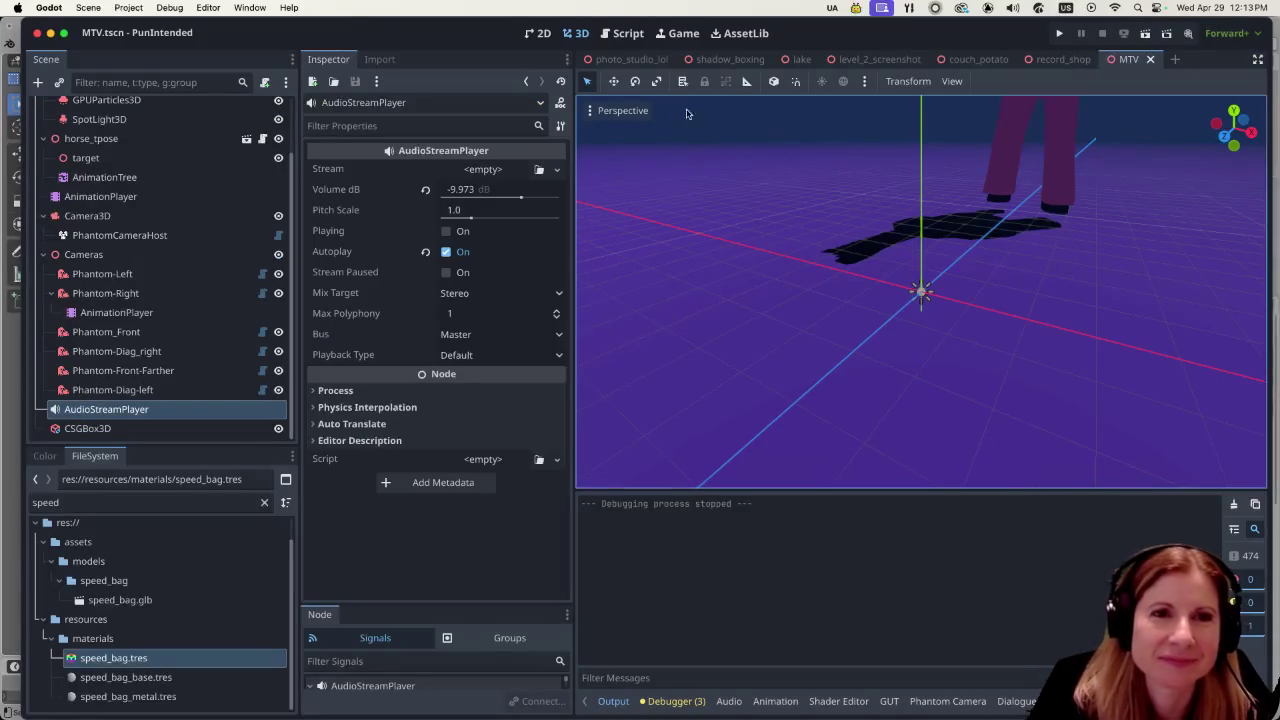
Step: Switch the Godot editor to the shadow_boxing scene tab
{"action": "left_click", "coordinate": [737, 62]}
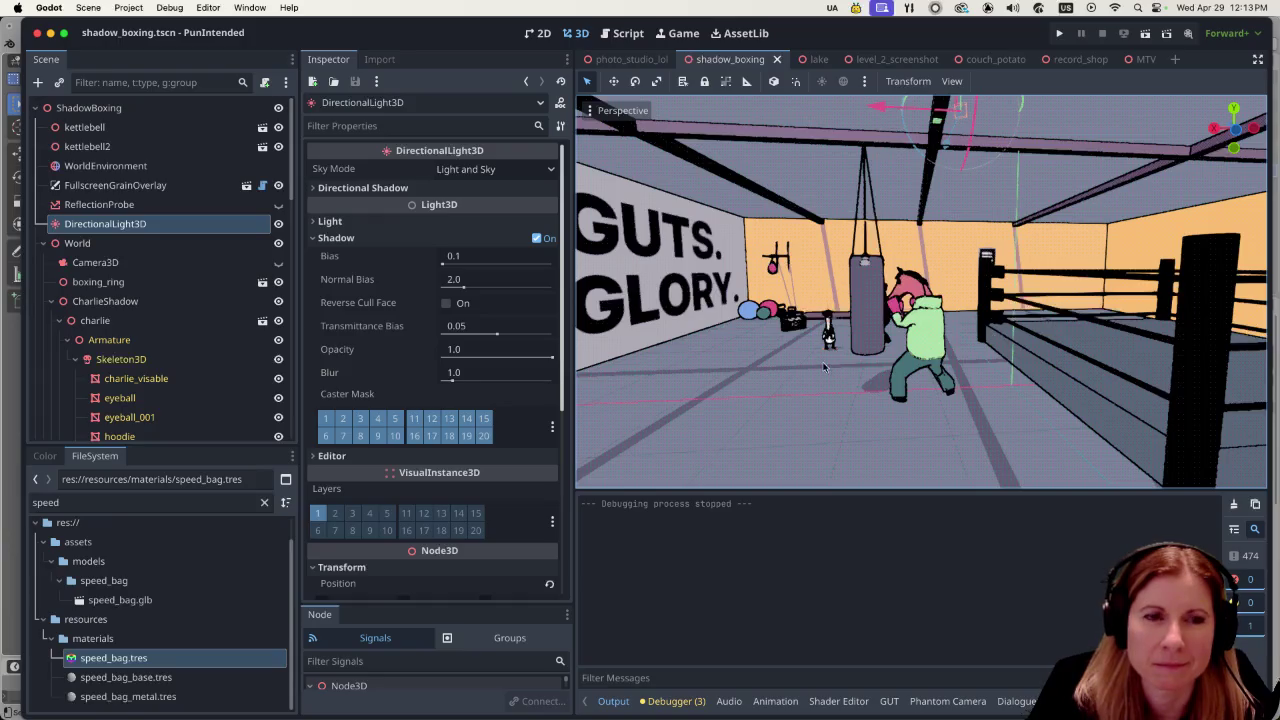
Step: Zoom and orbit the gym view to the left wall, showing the duck and shadow horse by the ring
{"action": "scroll", "coordinate": [824, 367], "scroll_direction": "up", "scroll_amount": 5}
{"action": "scroll", "coordinate": [824, 367], "scroll_direction": "down", "scroll_amount": 5}
{"action": "scroll", "coordinate": [859, 325], "scroll_direction": "up", "scroll_amount": 3}
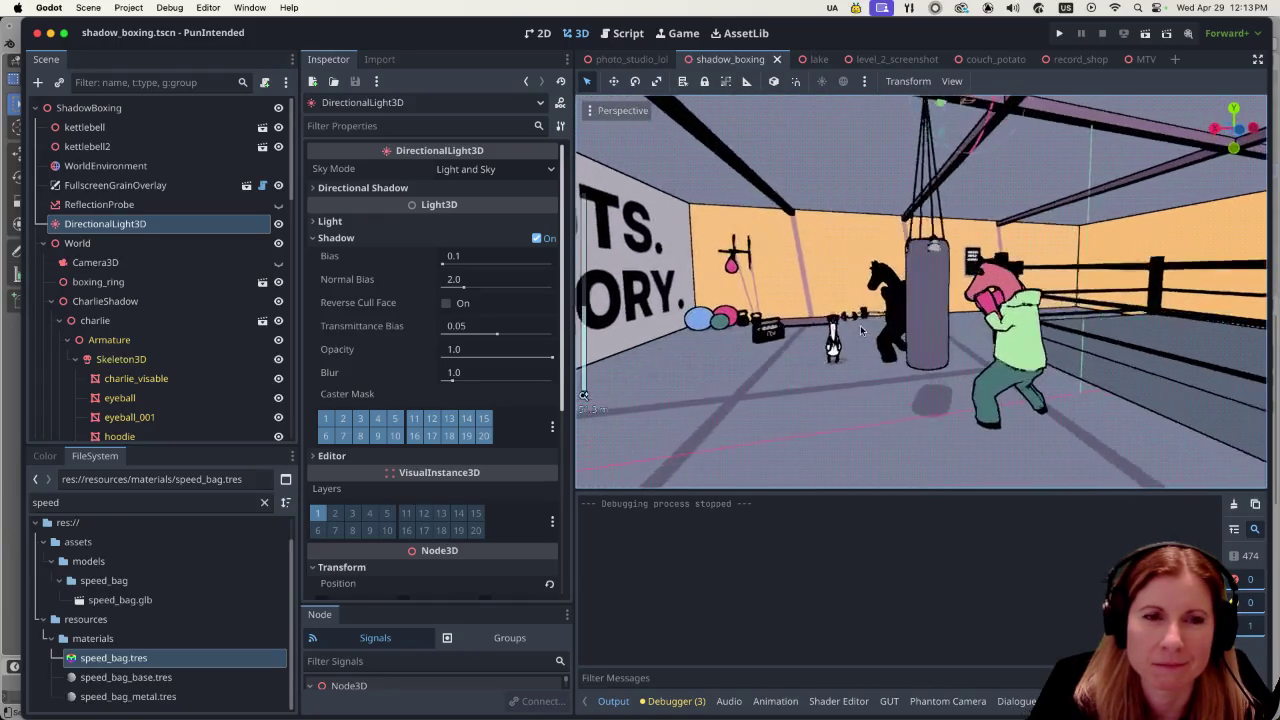
{"action": "scroll", "coordinate": [859, 325], "scroll_direction": "up", "scroll_amount": 6}
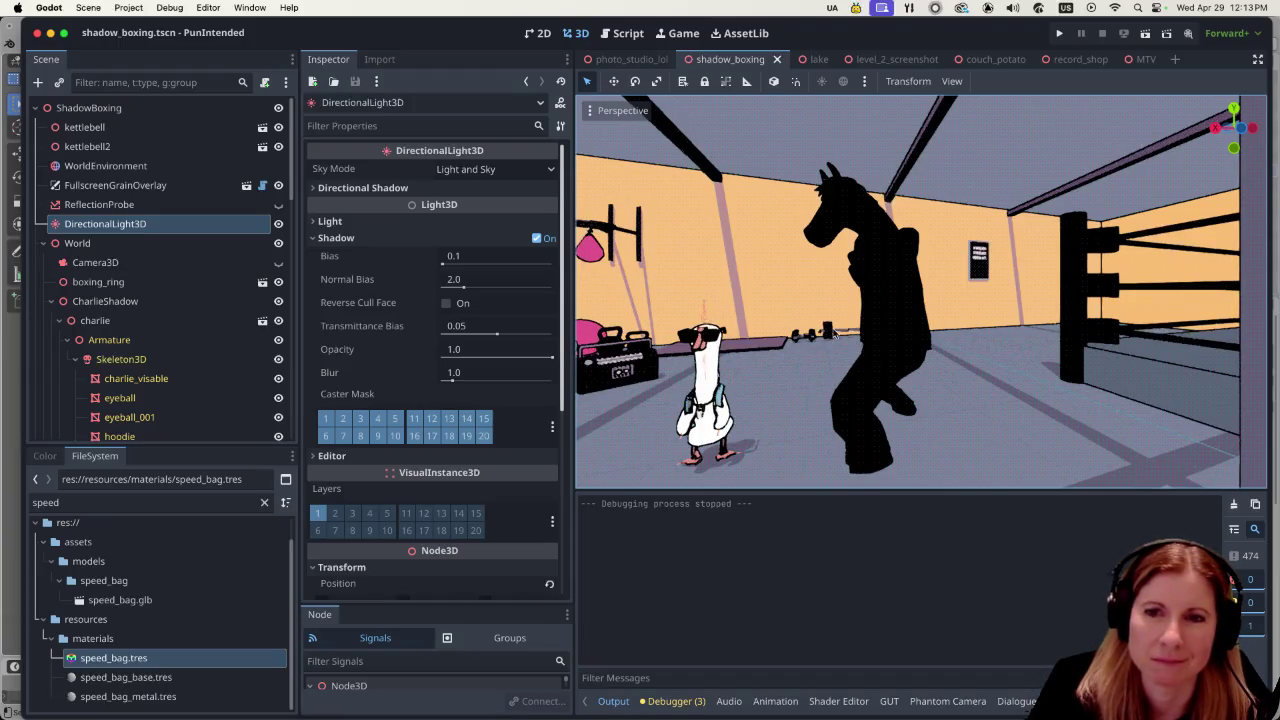
{"action": "scroll", "coordinate": [835, 333], "scroll_direction": "up", "scroll_amount": 5}
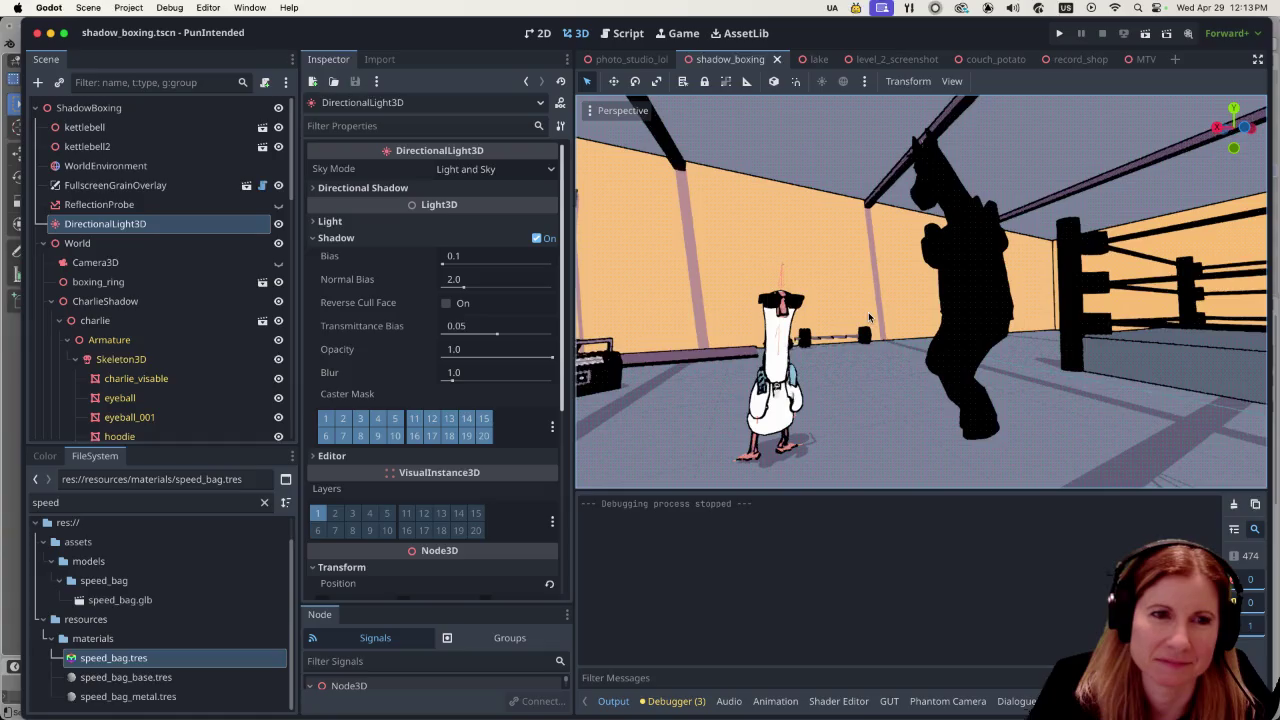
{"action": "scroll", "coordinate": [868, 316], "scroll_direction": "up", "scroll_amount": 5}
{"action": "scroll", "coordinate": [868, 316], "scroll_direction": "down", "scroll_amount": 5}
{"action": "scroll", "coordinate": [867, 313], "scroll_direction": "up", "scroll_amount": 6}
{"action": "scroll", "coordinate": [868, 310], "scroll_direction": "down", "scroll_amount": 6}
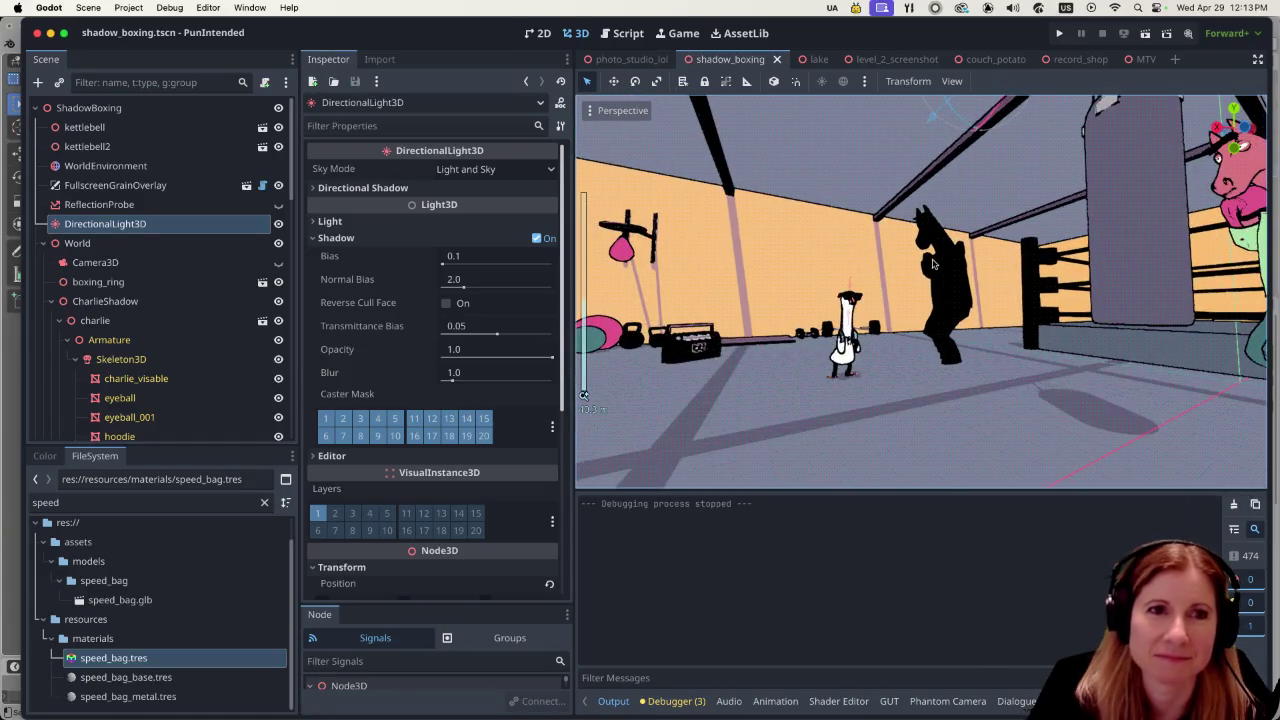
{"action": "scroll", "coordinate": [932, 263], "scroll_direction": "up", "scroll_amount": 6}
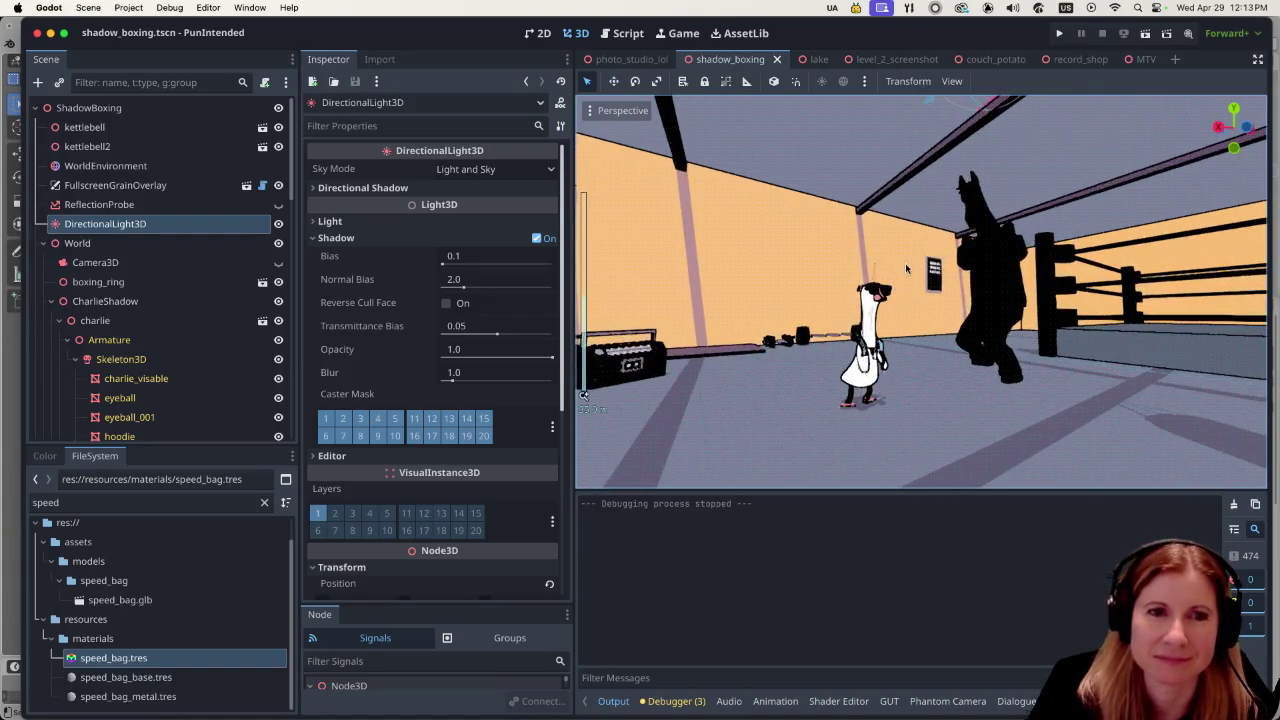
{"action": "scroll", "coordinate": [902, 271], "scroll_direction": "down", "scroll_amount": 5}
{"action": "scroll", "coordinate": [753, 256], "scroll_direction": "down", "scroll_amount": 3}
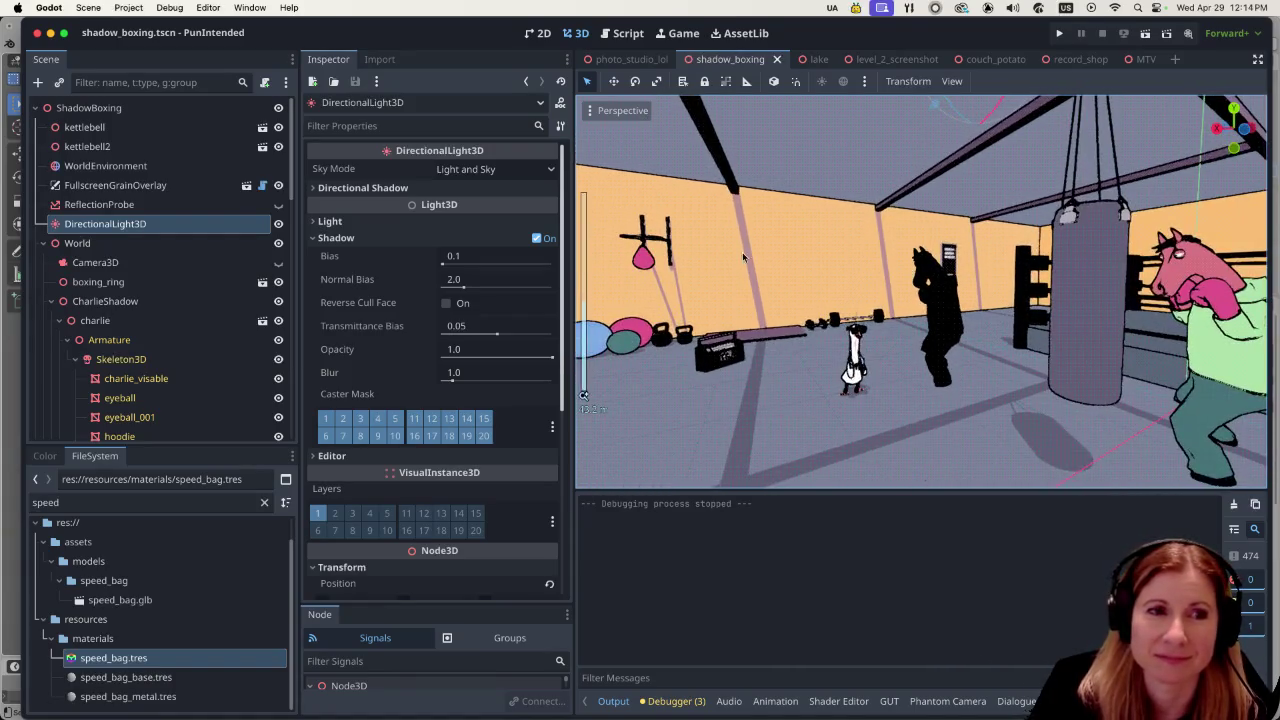
{"action": "left_click_drag", "start_coordinate": [894, 243], "coordinate": [728, 330]}
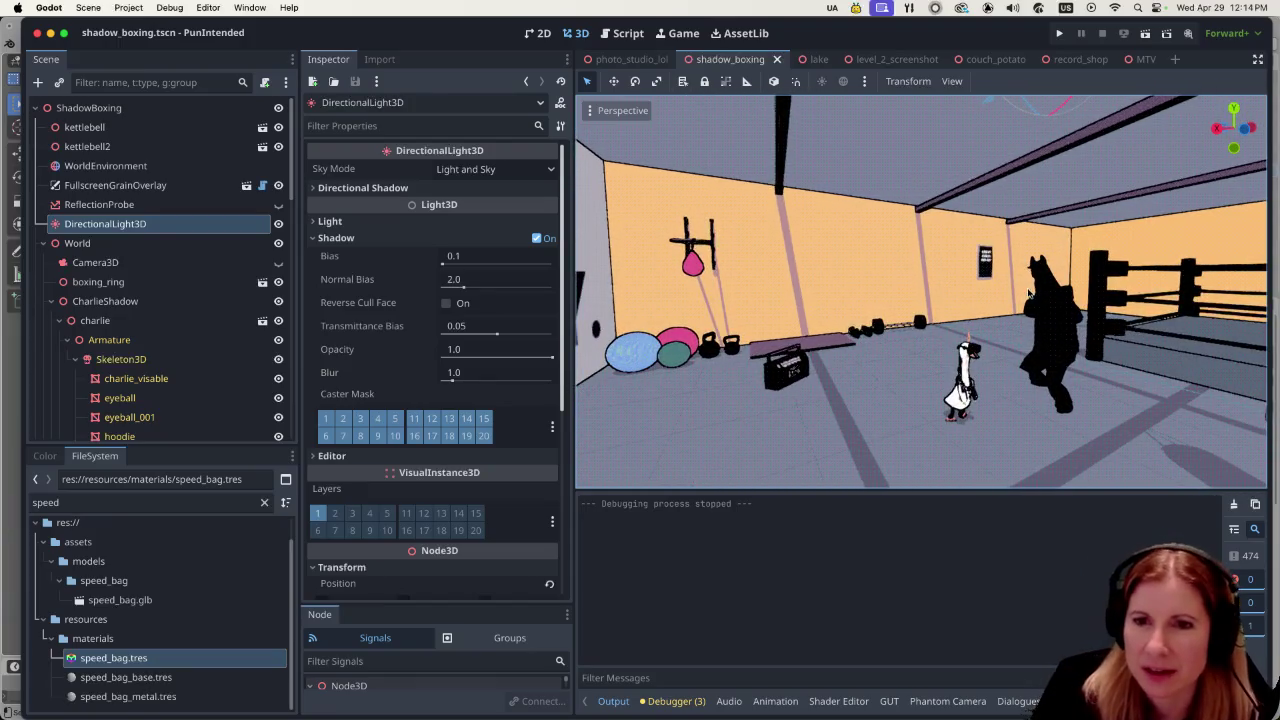
{"action": "mouse_move", "coordinate": [943, 716]}
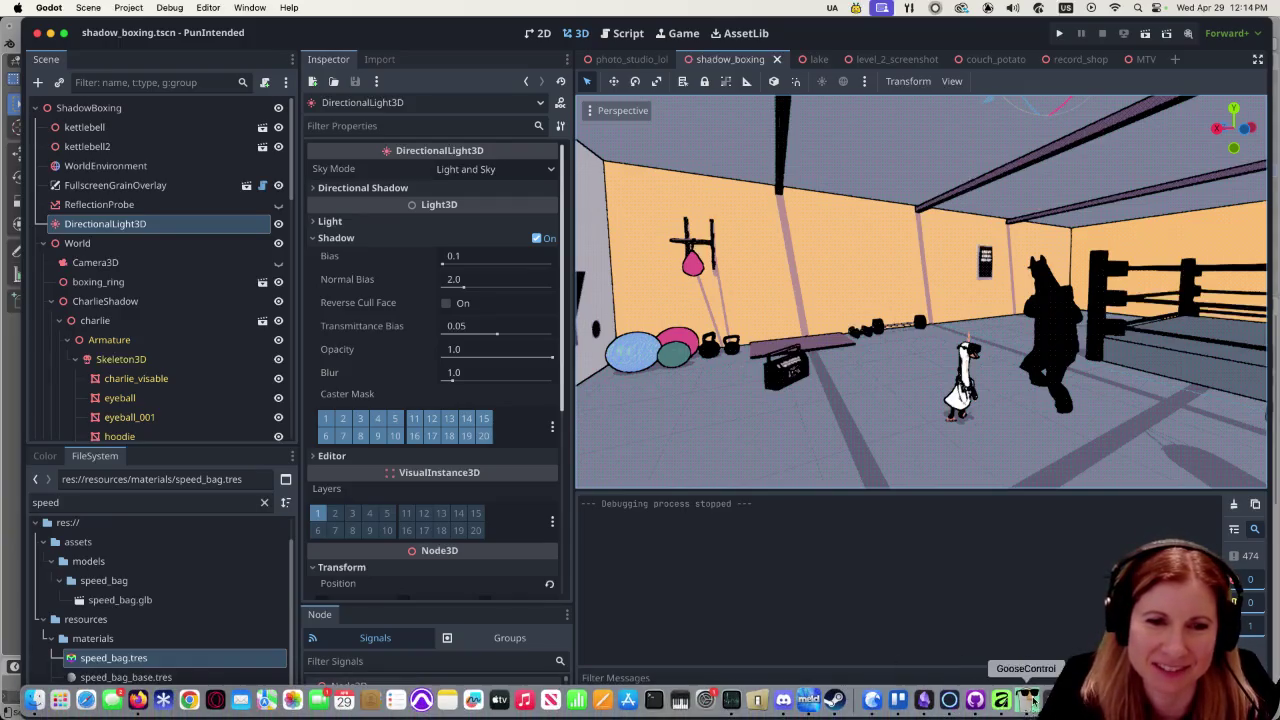
Step: Check another item in the Slide Assets card's checklist, reaching 12 of 15, then refocus Godot
{"action": "left_click", "coordinate": [904, 703]}
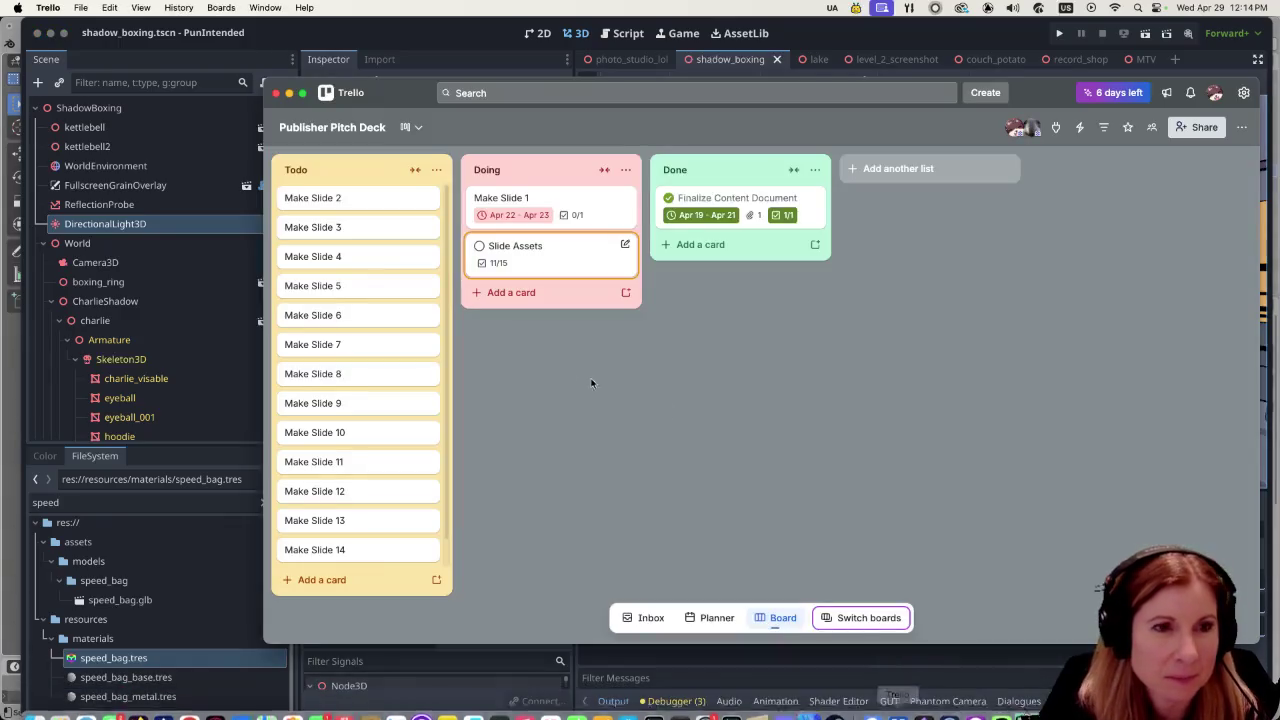
{"action": "left_click", "coordinate": [580, 269]}
{"action": "scroll", "coordinate": [505, 468], "scroll_direction": "down", "scroll_amount": 5}
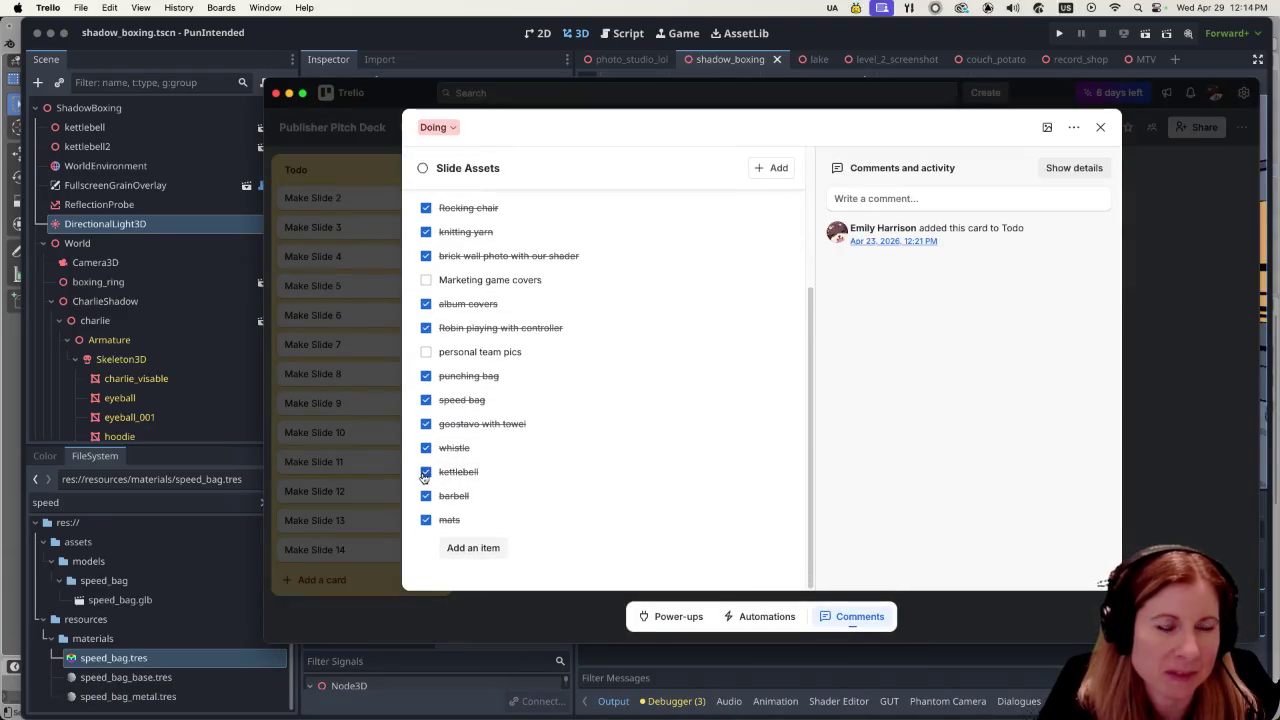
{"action": "scroll", "coordinate": [640, 449], "scroll_direction": "up", "scroll_amount": 1}
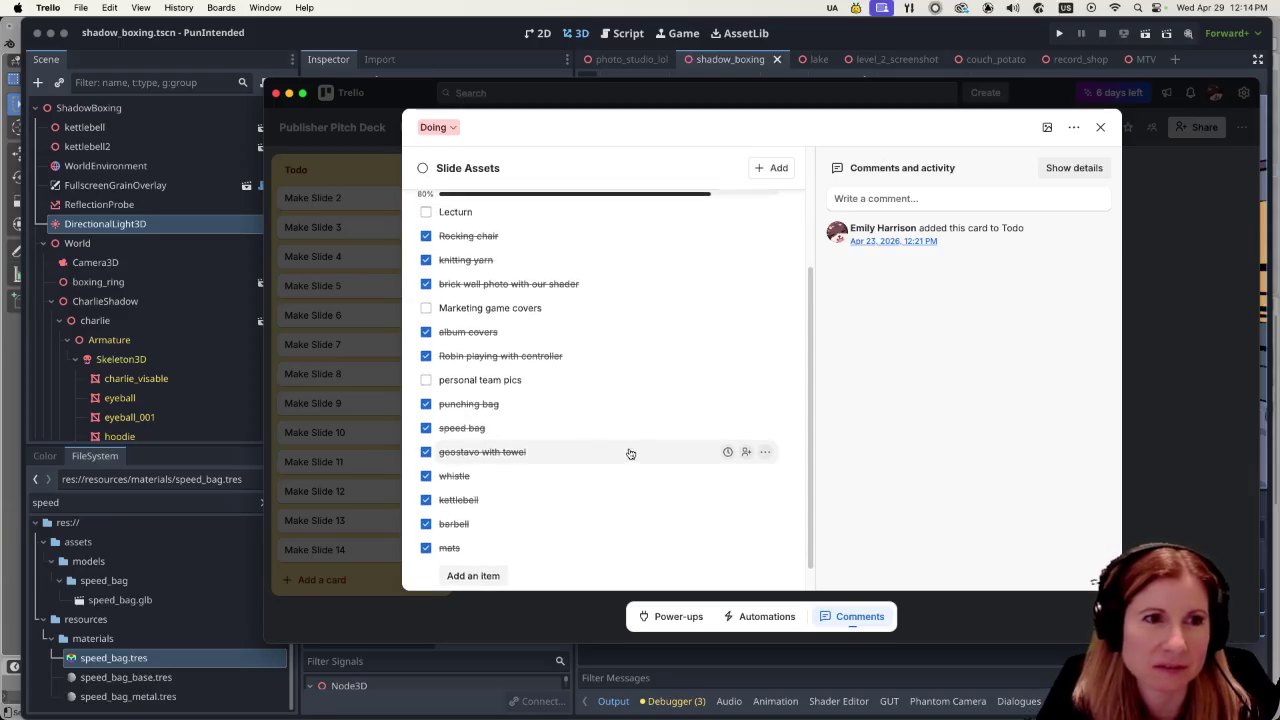
{"action": "scroll", "coordinate": [630, 454], "scroll_direction": "up", "scroll_amount": 4}
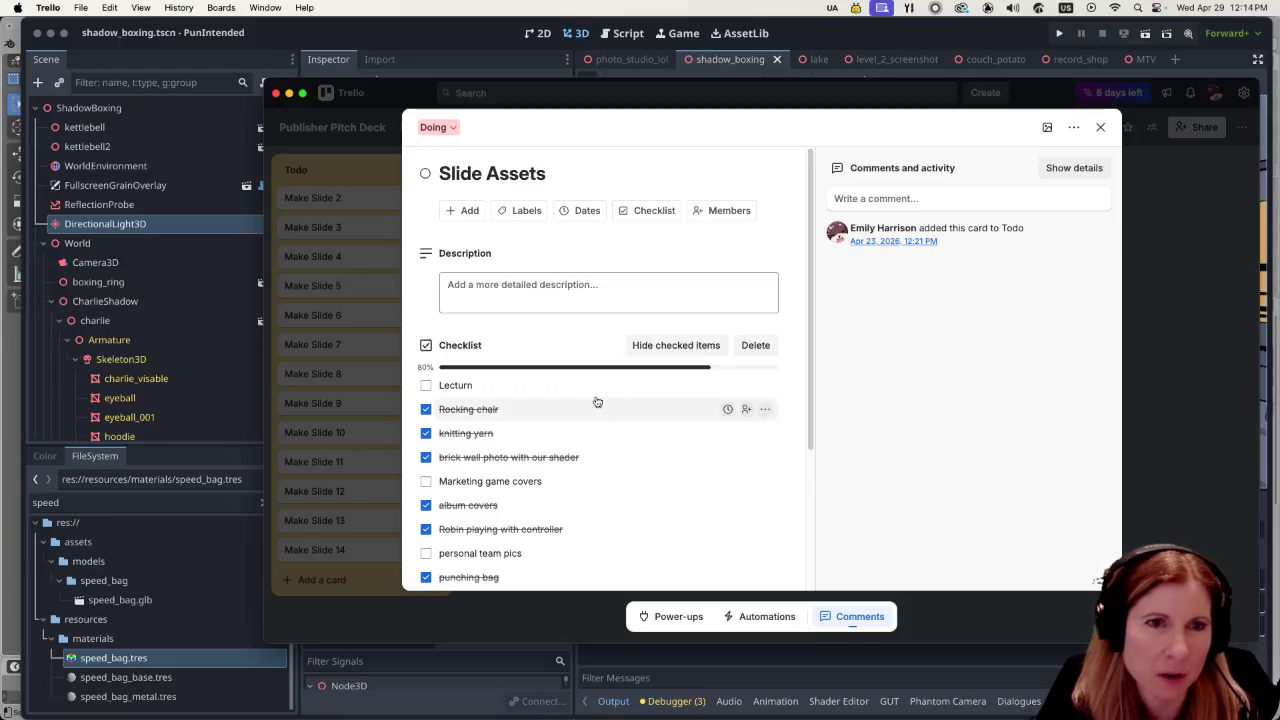
{"action": "scroll", "coordinate": [694, 334], "scroll_direction": "down", "scroll_amount": 5}
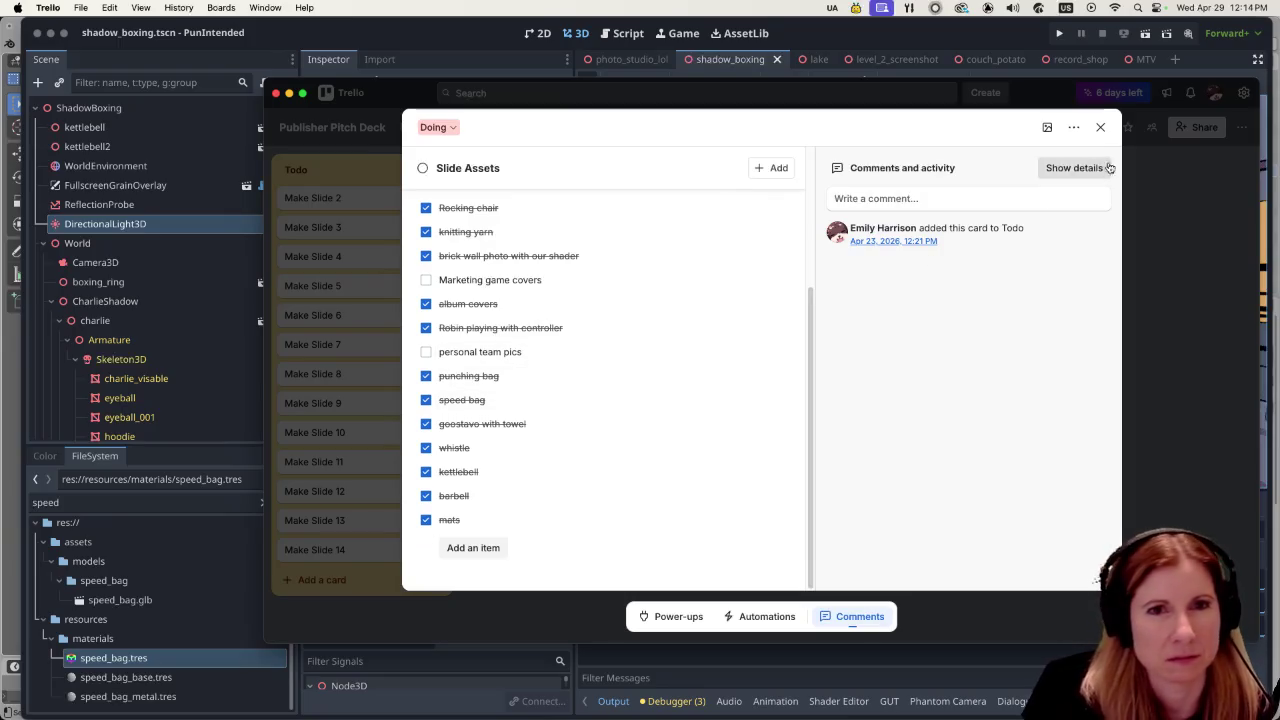
{"action": "left_click", "coordinate": [1100, 127]}
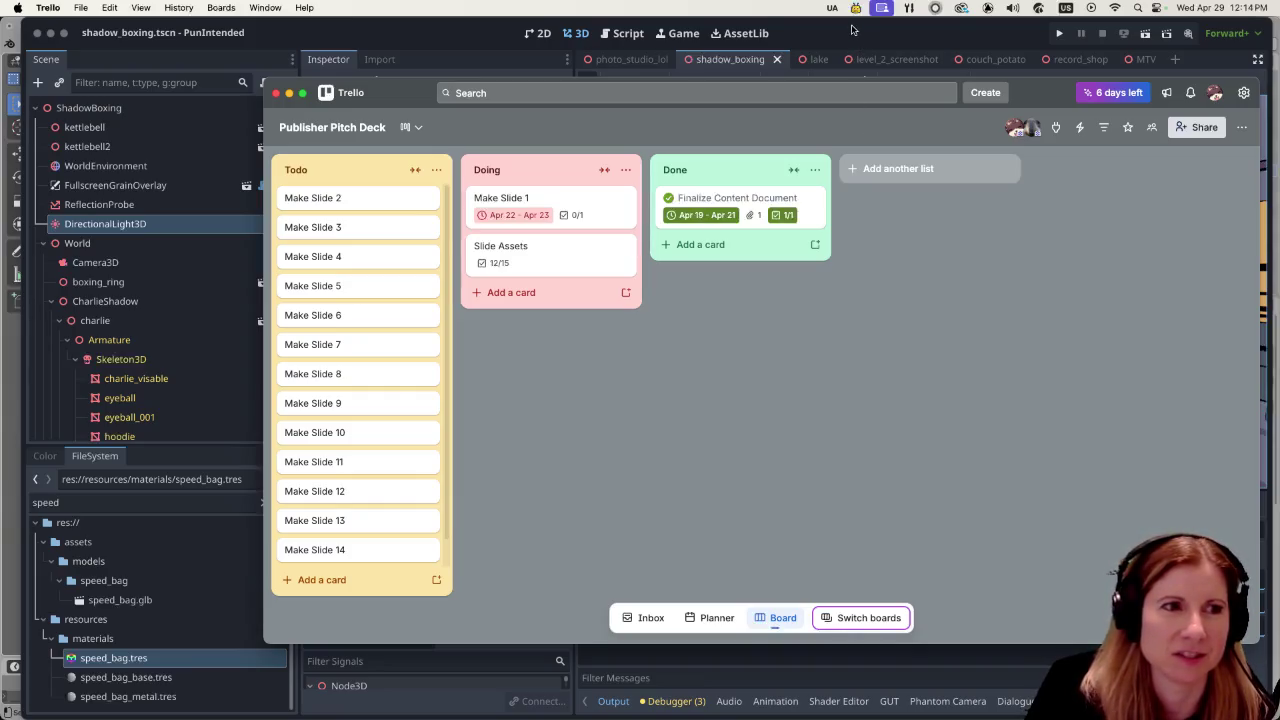
{"action": "left_click", "coordinate": [852, 29]}
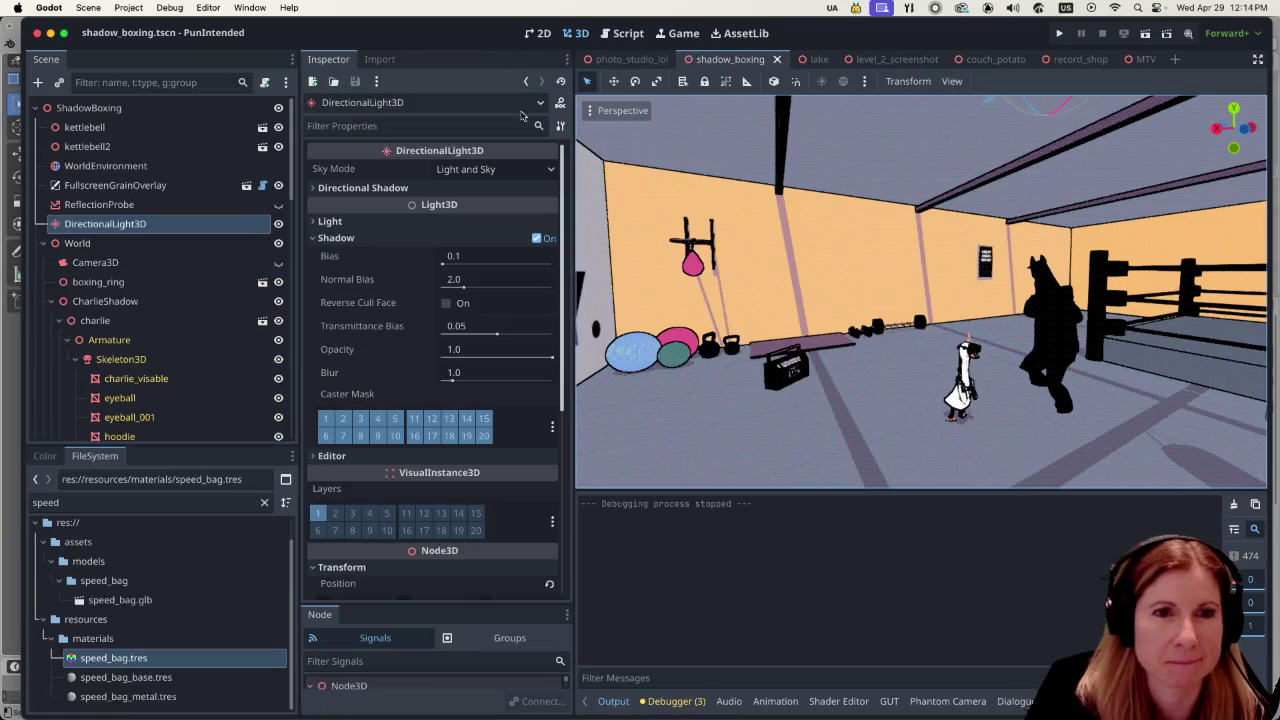
Step: Nudge the gym viewport's zoom, then switch to the Pitch Deck's slide 12, Roadmap, in Firefox
{"action": "scroll", "coordinate": [825, 389], "scroll_direction": "up", "scroll_amount": 3}
{"action": "scroll", "coordinate": [825, 389], "scroll_direction": "down", "scroll_amount": 3}
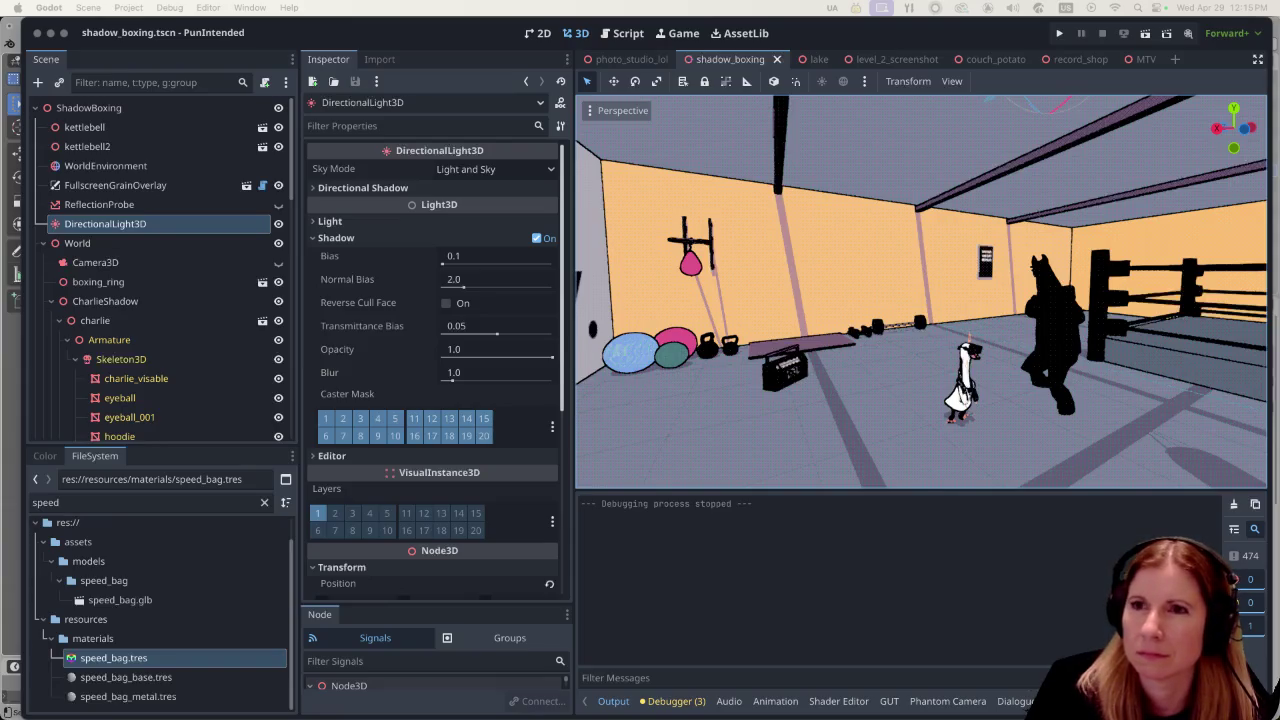
{"action": "key", "text": "super+Tab"}
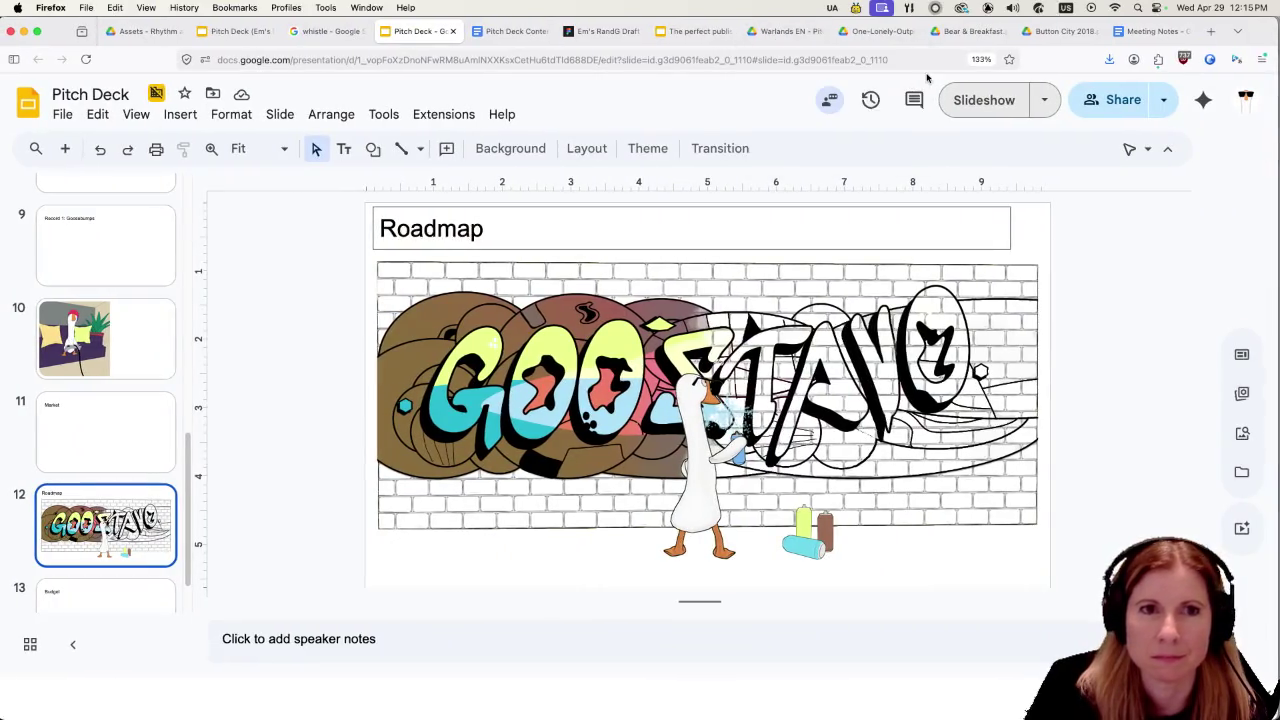
Step: Present the Roadmap slide full screen, exit the slideshow, and flip between Godot and the pitch deck
{"action": "left_click", "coordinate": [970, 102]}
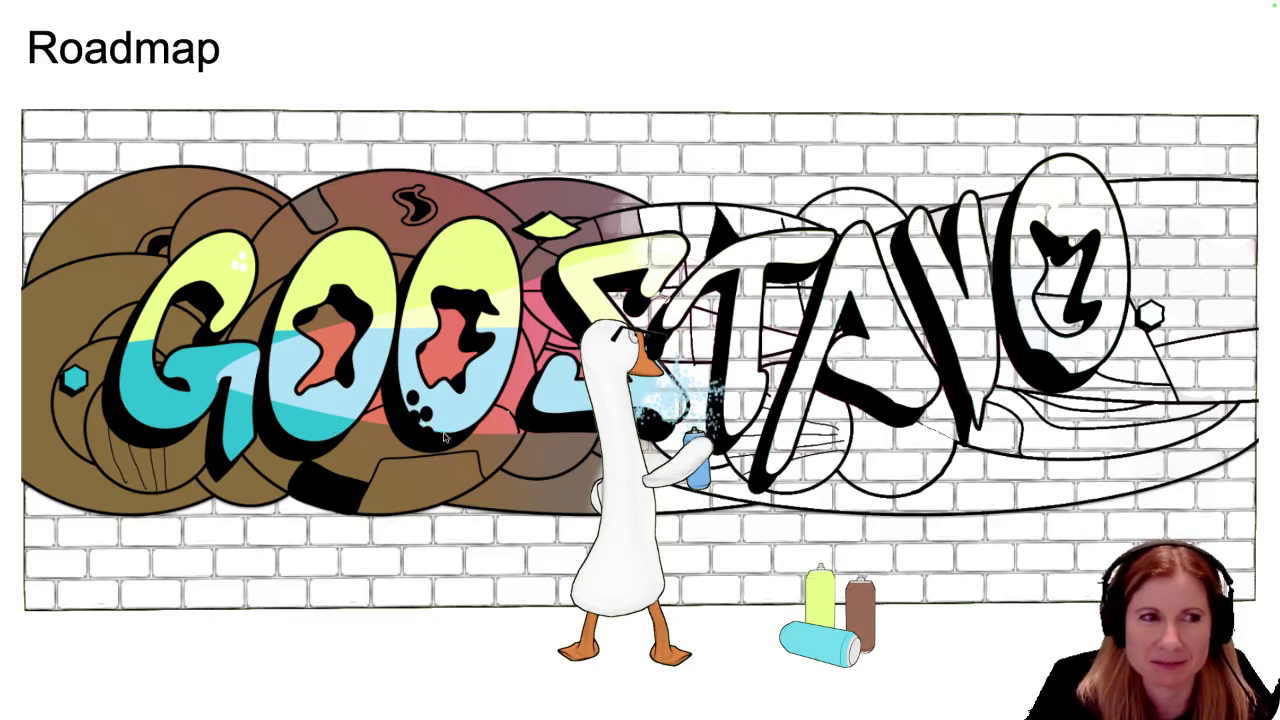
{"action": "key", "text": "Escape"}
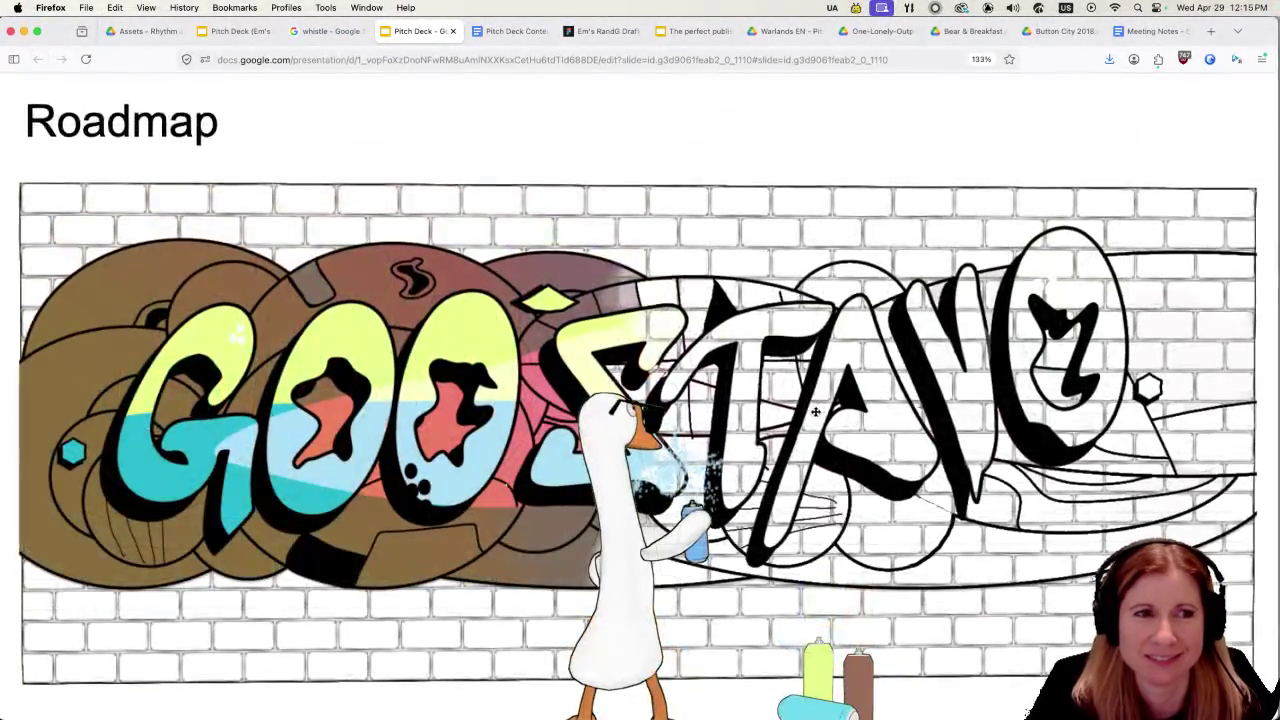
{"action": "key", "text": "super+Tab"}
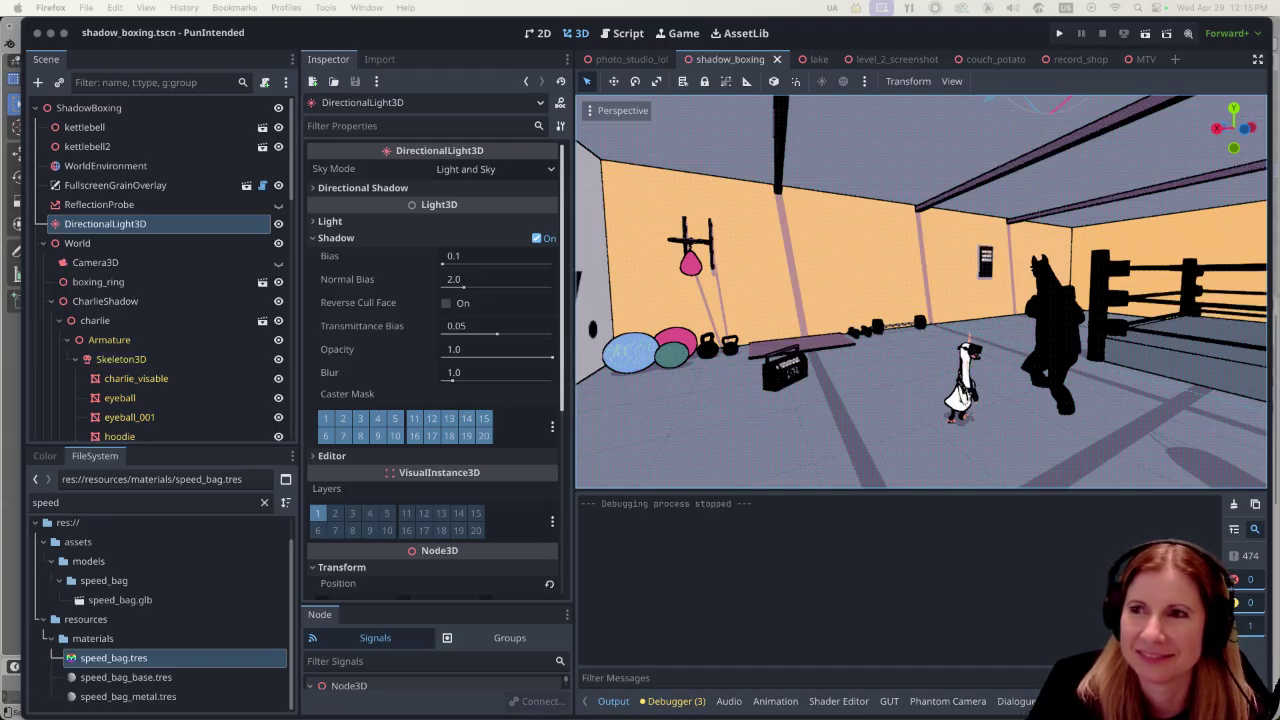
{"action": "key", "text": "super+Tab"}
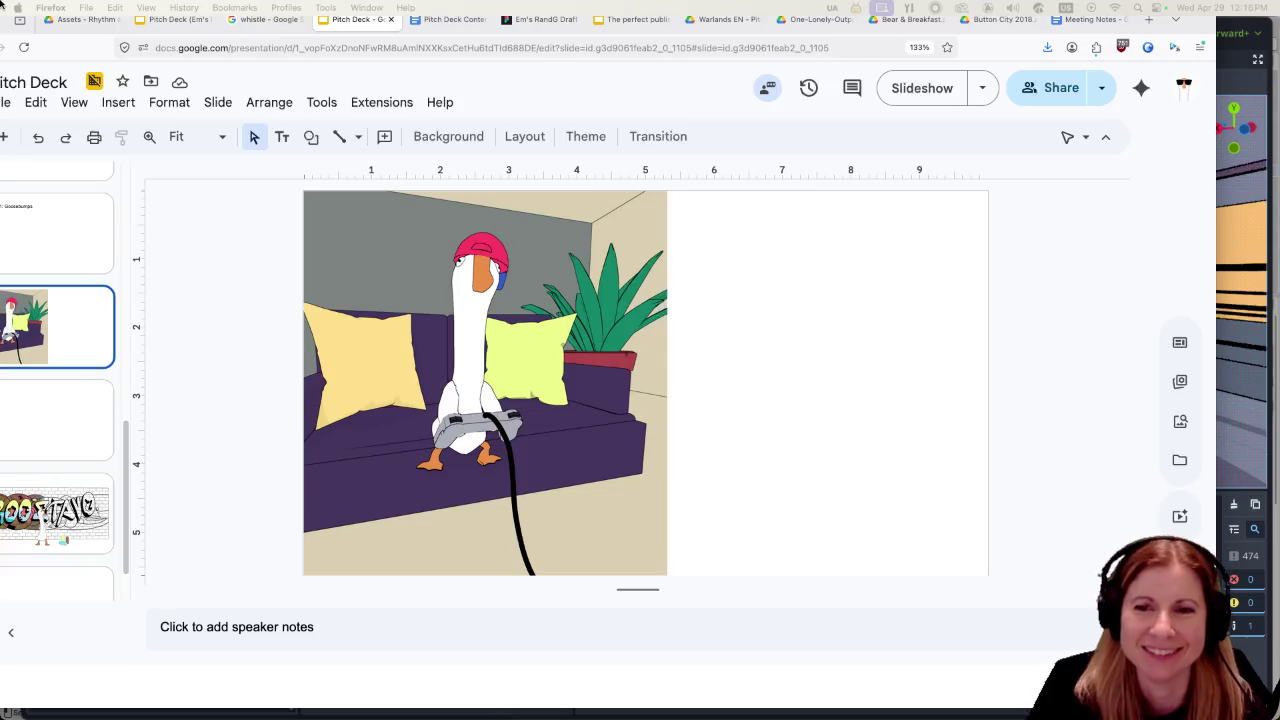